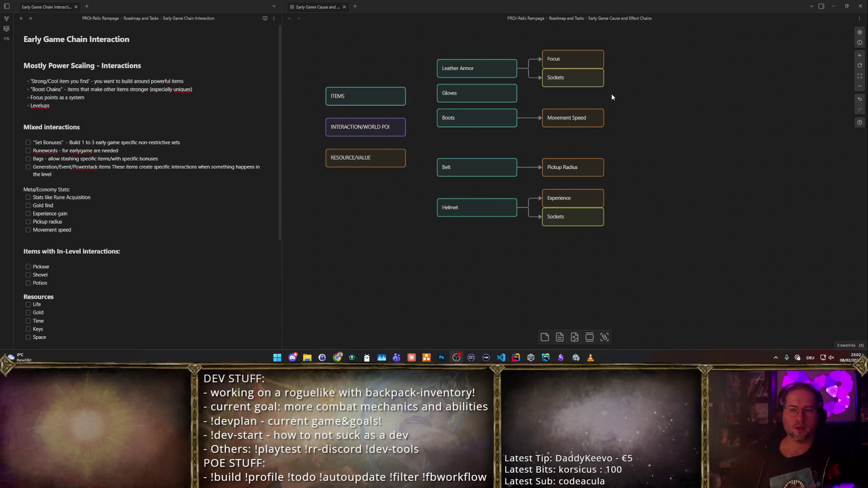
- Copy the lower Sockets card to below RESOURCE/VALUE and relabel it INTERMEDIATE VALUE
click(562, 77)
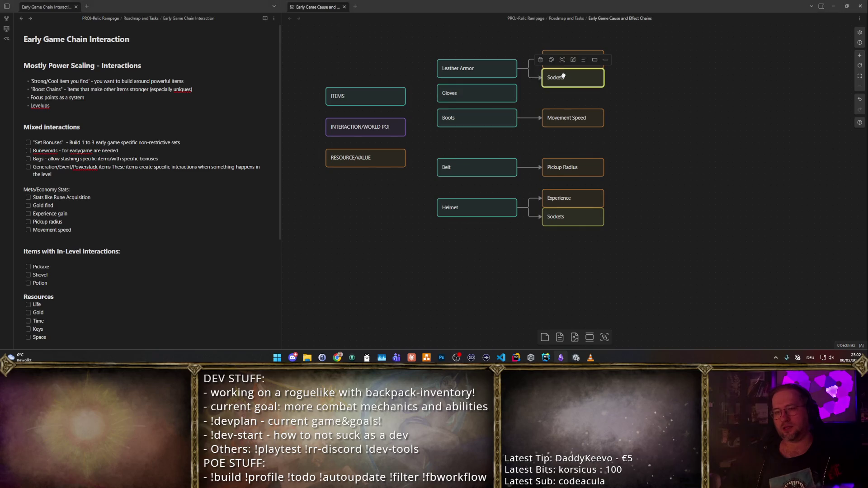
click(627, 104)
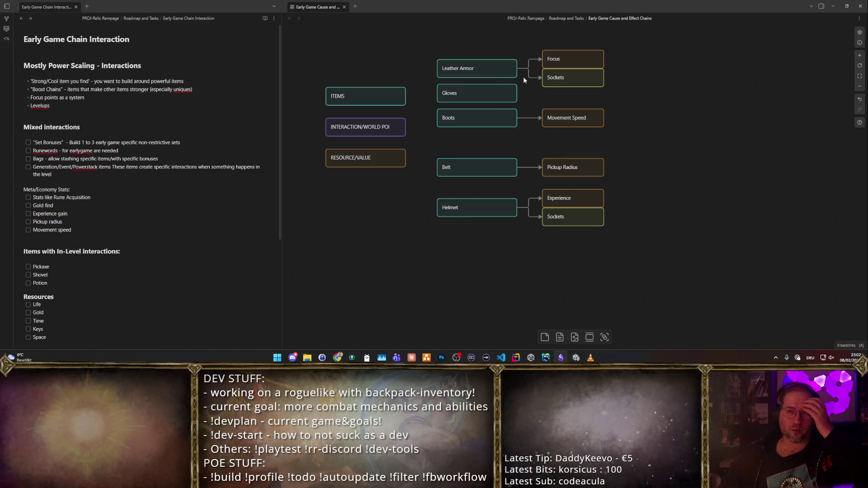
click(571, 214)
click(694, 183)
click(583, 218)
mouse_move(585, 223)
mouse_down()
mouse_move(369, 195)
mouse_move(406, 185)
mouse_up()
double_click(379, 193)
text(INTERMEDIATE VALUE)
click(499, 280)
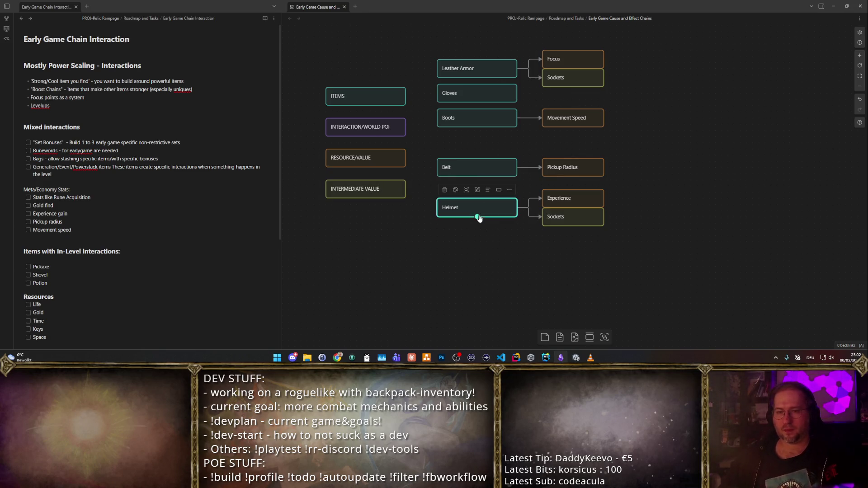
- Duplicate the Helmet card below it and rename the copy Pickaxe
mouse_move(461, 207)
mouse_down()
mouse_move(558, 187)
mouse_move(462, 264)
mouse_up()
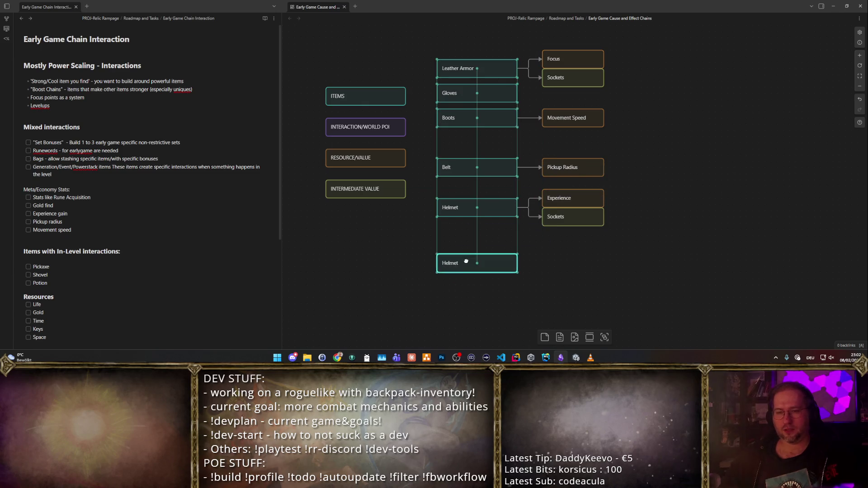
double_click(466, 262)
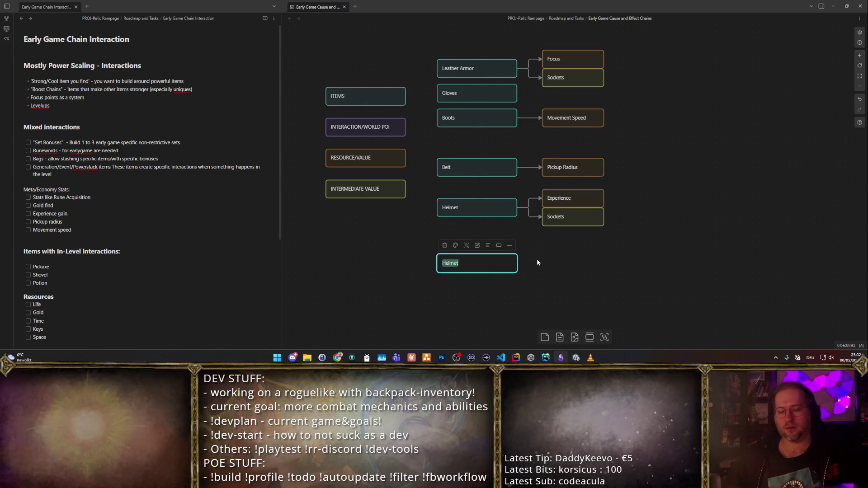
text(Pickaxe)
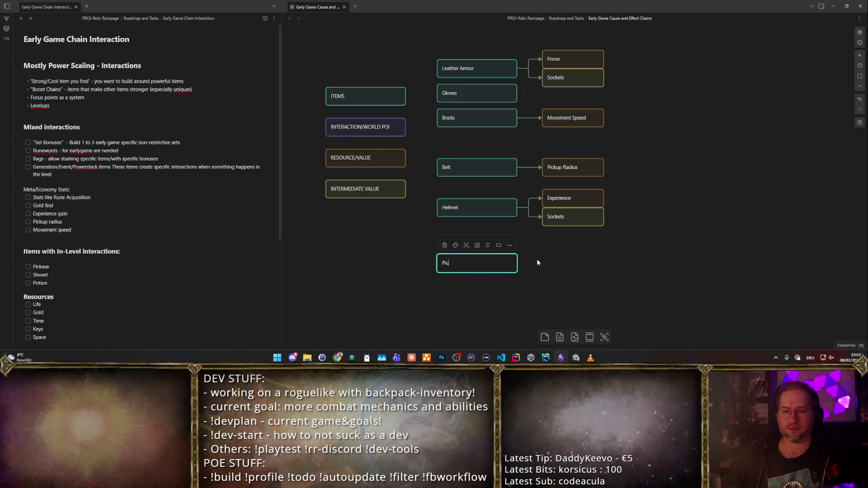
key(Escape)
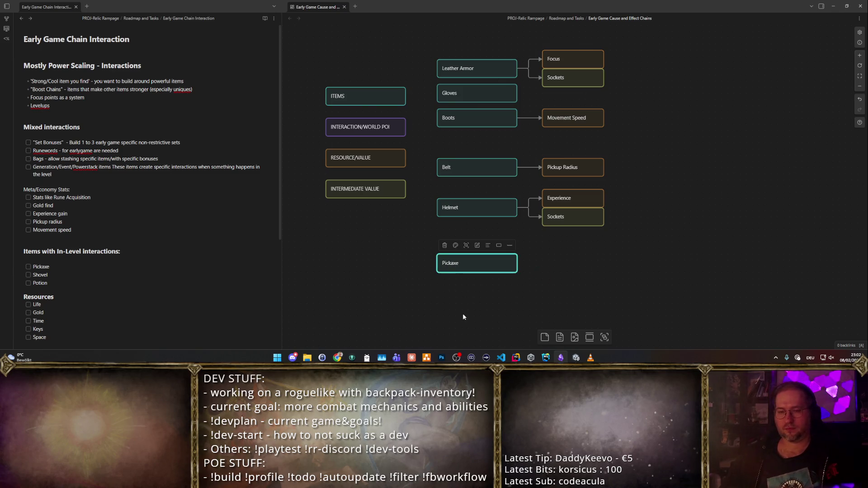
- Add a copy of Pickaxe below it, renamed Shovel
drag(468, 306, 474, 251)
mouse_move(460, 208)
mouse_down()
mouse_move(549, 186)
mouse_move(454, 233)
mouse_move(459, 238)
mouse_up()
double_click(459, 238)
text(Shovel)
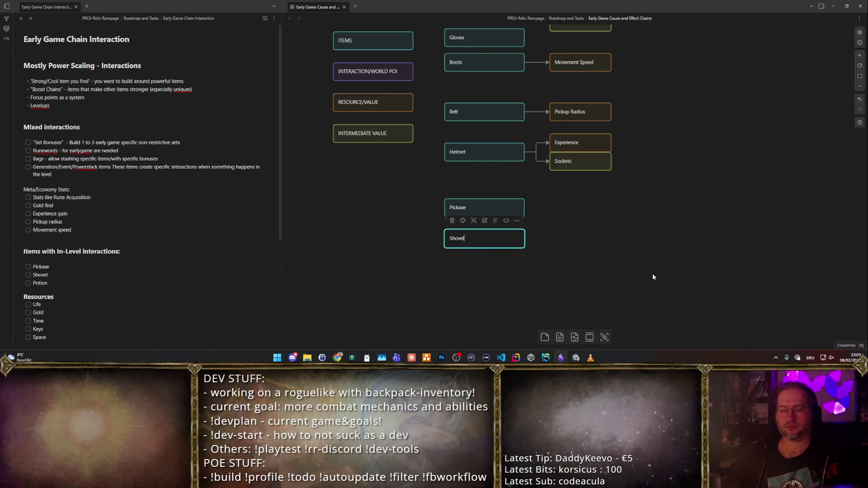
drag(483, 245, 484, 234)
- Paste a duplicate of Shovel beneath it and rename it Potion
key(ctrl+c)
key(ctrl+v)
drag(564, 191, 474, 256)
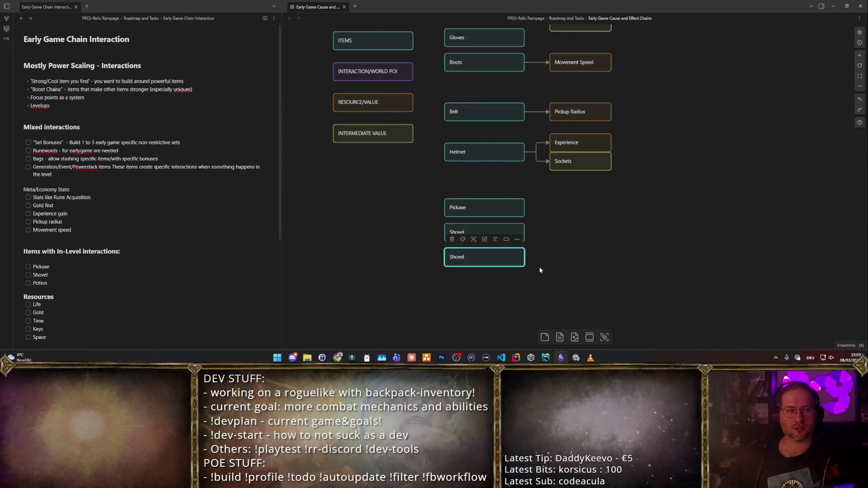
key(Return)
text(Potion)
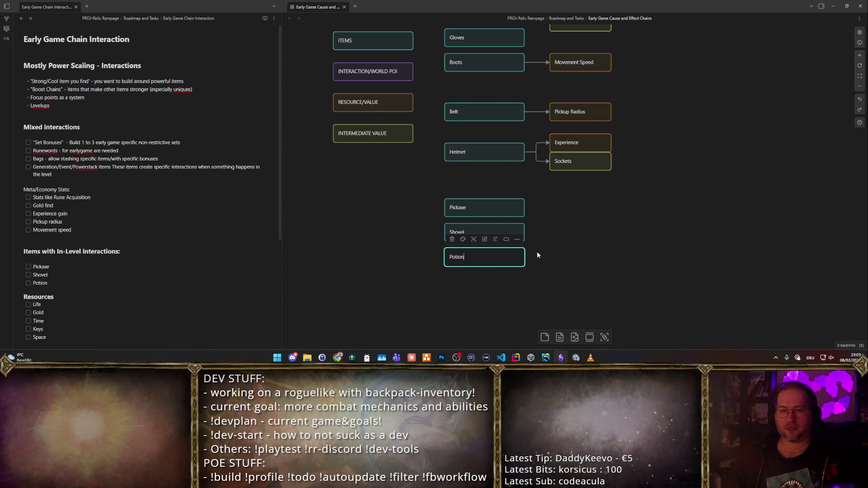
click(561, 243)
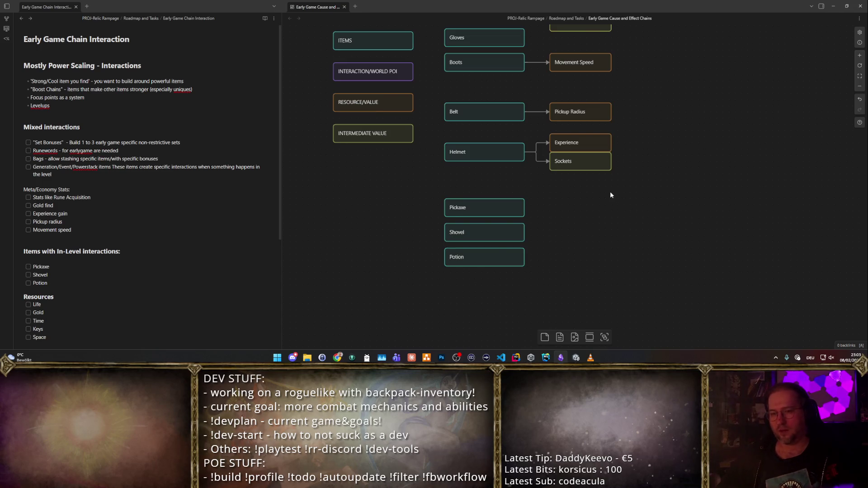
mouse_move(610, 194)
mouse_down()
mouse_move(602, 204)
mouse_move(601, 248)
mouse_move(598, 230)
mouse_up()
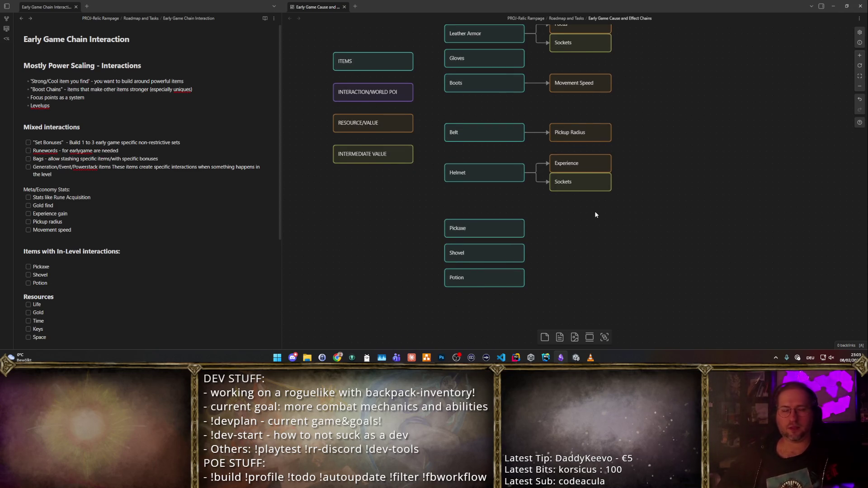
scroll(153, 205, down, 4)
- Replace 'In-Level interactions' in the note heading with 'interaction-chains'
scroll(47, 230, up, 4)
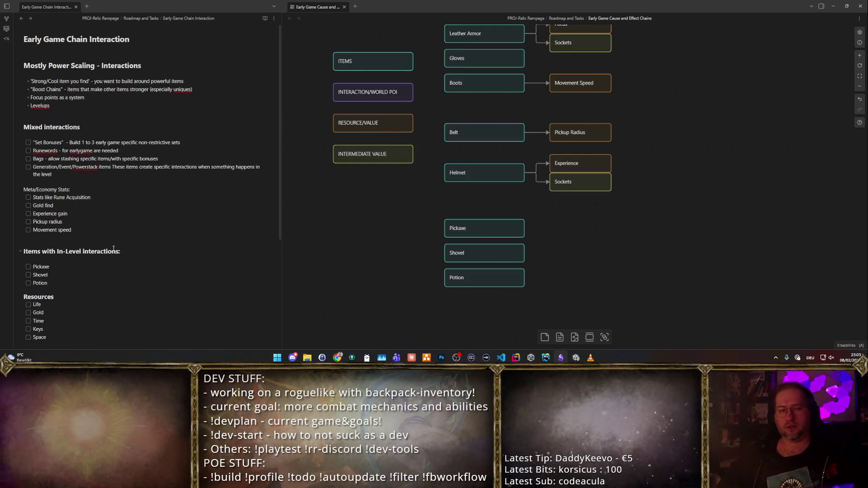
drag(58, 252, 117, 251)
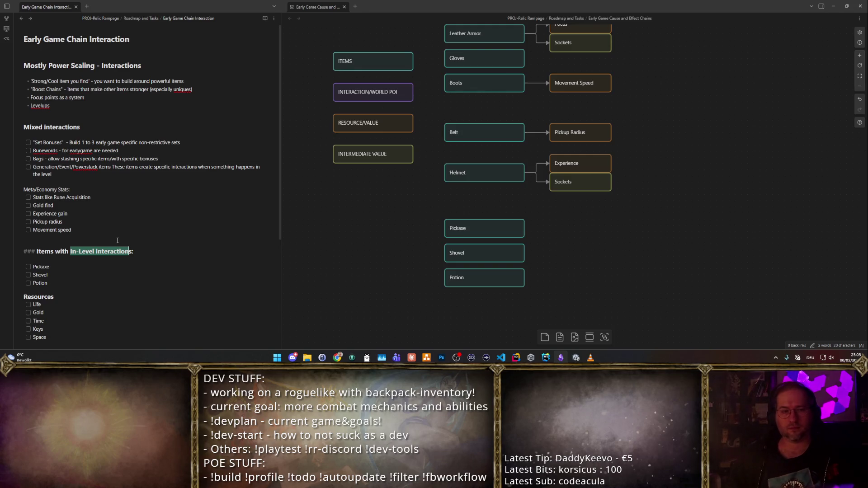
text(interaction-chains)
click(335, 265)
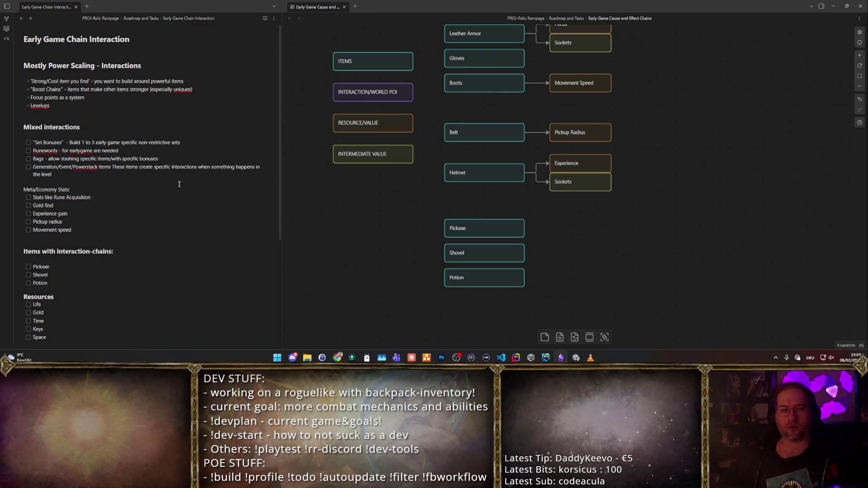
- Back on the canvas, review the INTERACTION/WORLD POI card and the Pickaxe, Shovel and Potion cards
click(155, 219)
text(I)
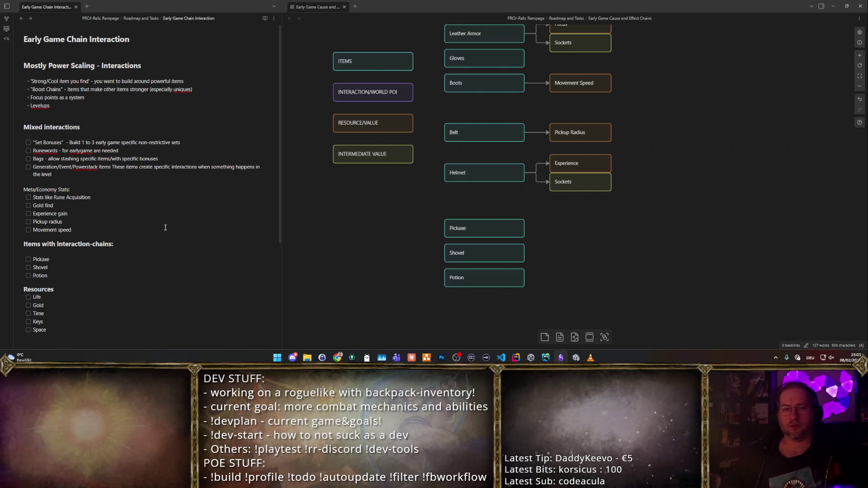
click(389, 199)
click(365, 84)
click(388, 179)
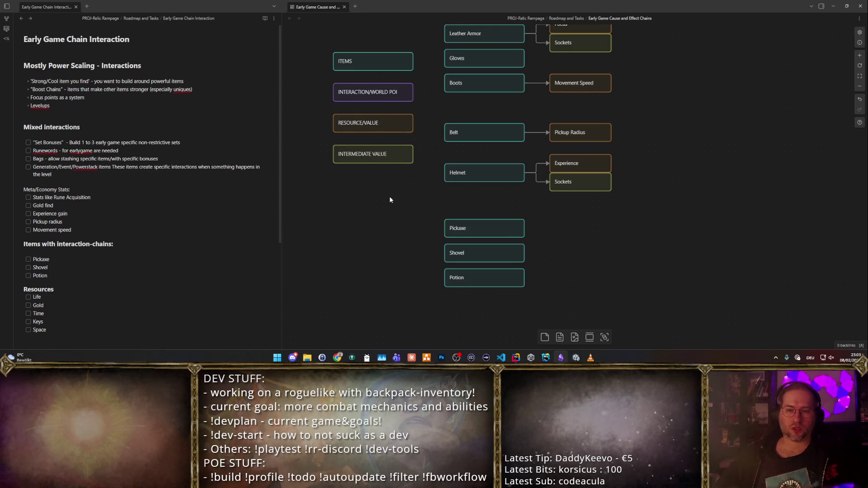
click(500, 230)
click(507, 256)
click(521, 277)
click(632, 274)
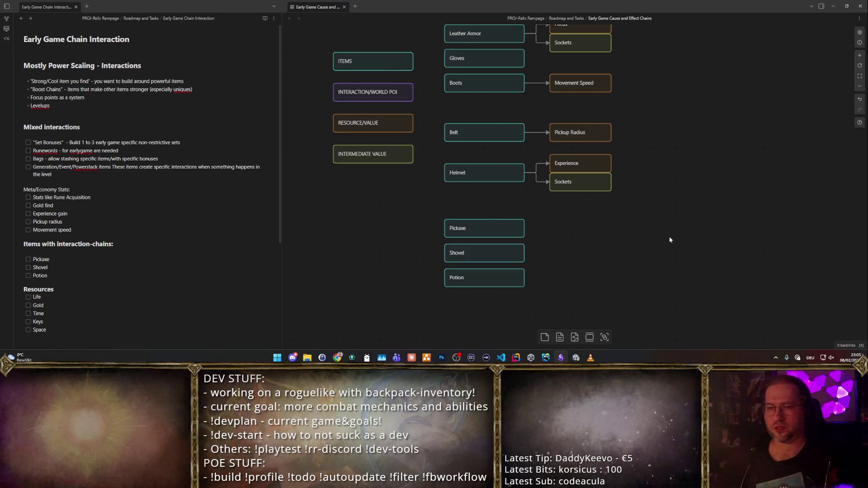
scroll(640, 189, up, 1)
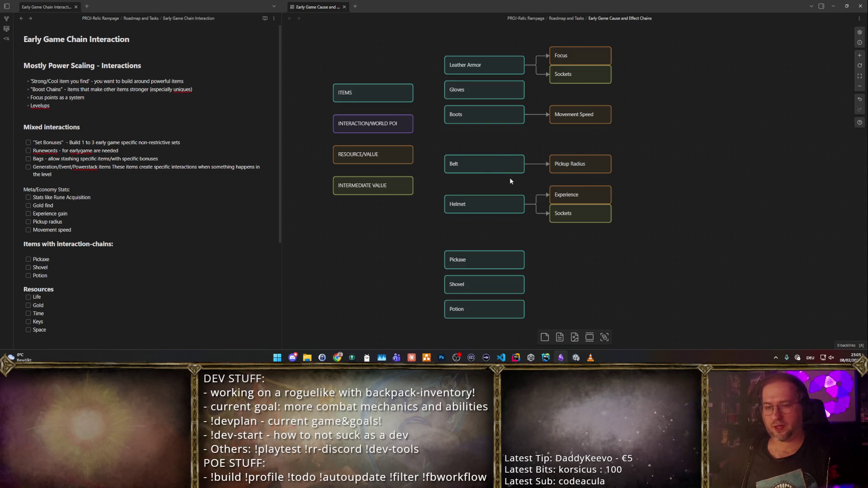
scroll(555, 248, down, 1)
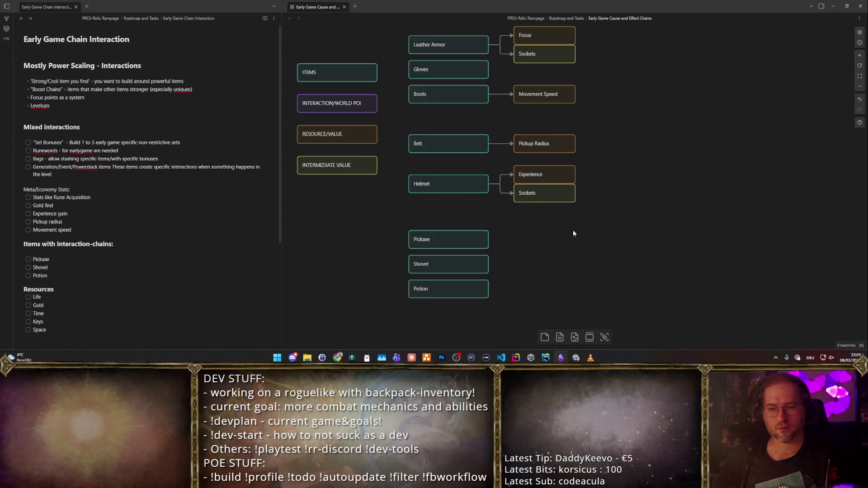
- Paste a copy of the INTERACTION/WORLD POI card beside Pickaxe and rename it ORE VEIN
click(566, 199)
click(566, 216)
click(342, 108)
key(ctrl+c)
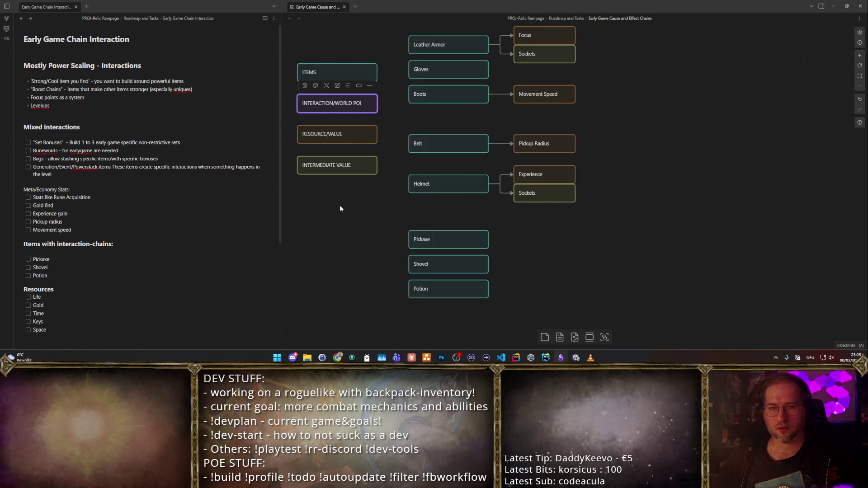
key(ctrl+v)
drag(527, 198, 523, 244)
key(ctrl+z)
mouse_move(594, 186)
mouse_down()
mouse_move(570, 245)
mouse_move(579, 236)
mouse_up()
double_click(572, 238)
key(ctrl+a)
text(ORE VEIN)
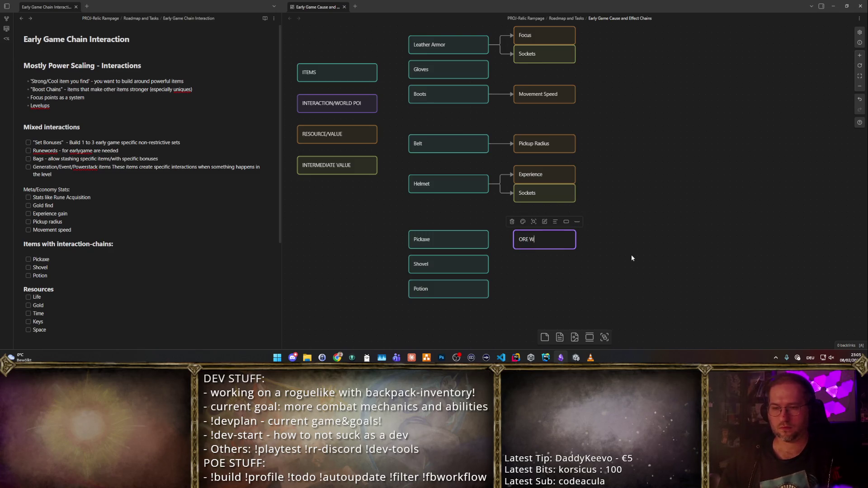
click(702, 302)
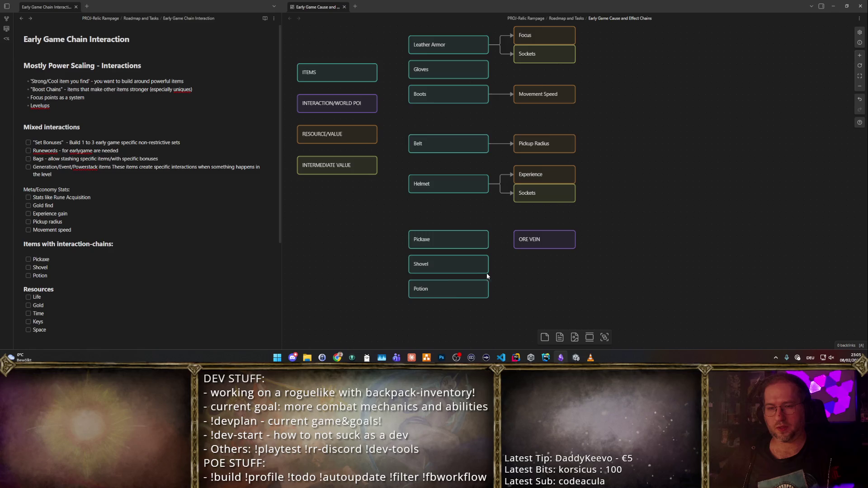
- Move Potion and Shovel down and add a DESTRUCTABLE WALL copy below ORE VEIN
drag(450, 294, 461, 319)
drag(465, 270, 465, 282)
mouse_move(552, 244)
mouse_down()
mouse_move(573, 188)
mouse_move(542, 253)
mouse_up()
double_click(543, 254)
text(DESTRUCTA)
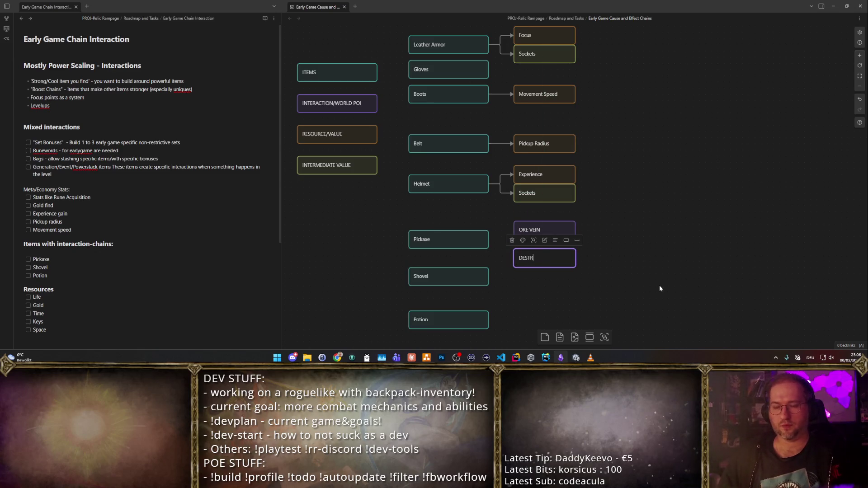
text(BLE WALL)
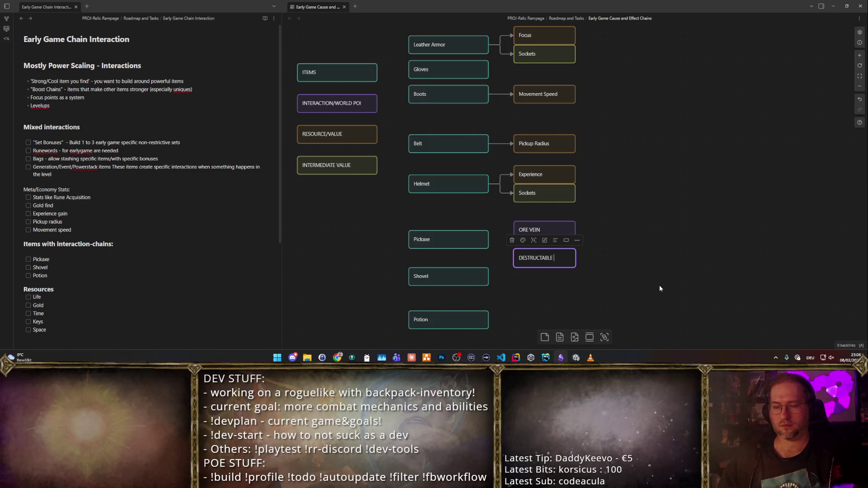
click(588, 273)
- Connect Pickaxe to ORE VEIN and DESTRUCTABLE WALL, then place a Pickaxe copy above it
mouse_move(488, 241)
mouse_down()
mouse_move(516, 230)
mouse_move(497, 251)
mouse_move(532, 252)
mouse_up()
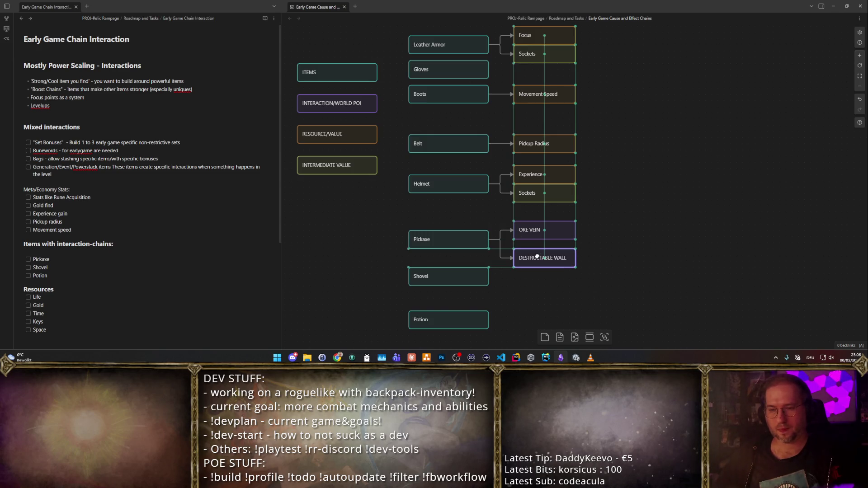
click(675, 207)
click(461, 242)
click(609, 269)
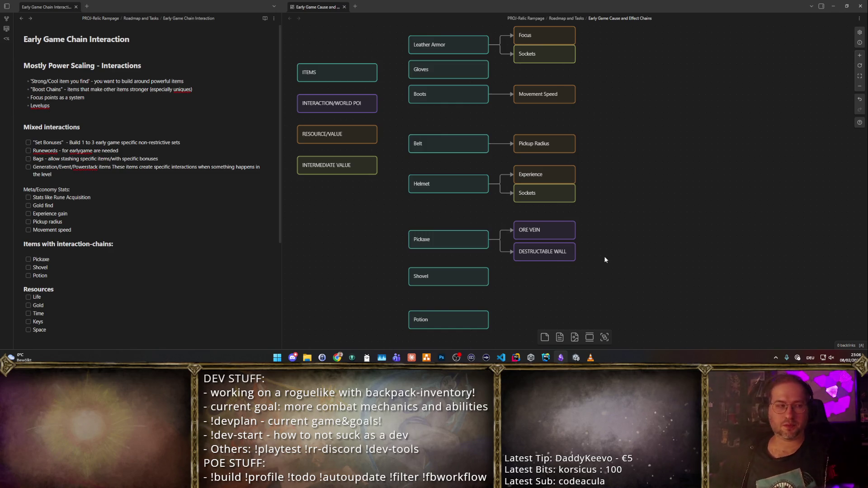
click(473, 240)
mouse_move(473, 239)
mouse_down()
mouse_move(507, 249)
mouse_move(586, 187)
mouse_move(520, 223)
mouse_move(490, 222)
mouse_up()
- Label the Pickaxe copy 'Combat Pickaxe (unique)'
double_click(493, 226)
text(C)
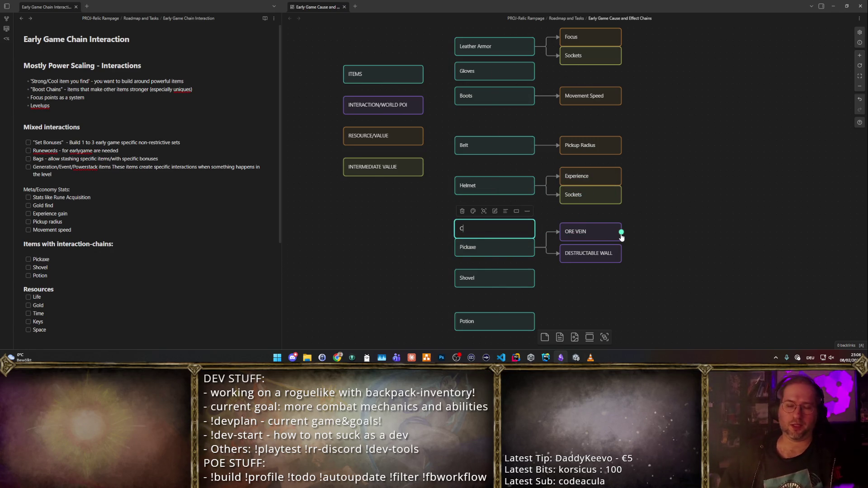
text(ombat Pickaxe )
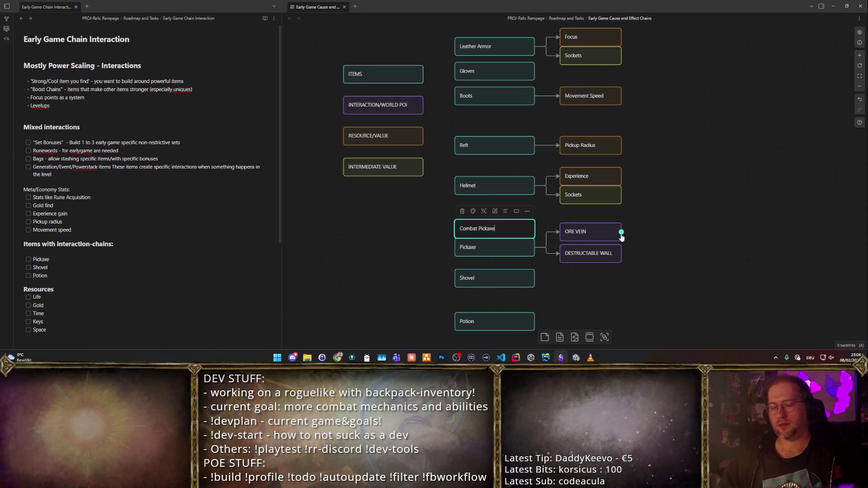
text((unique))
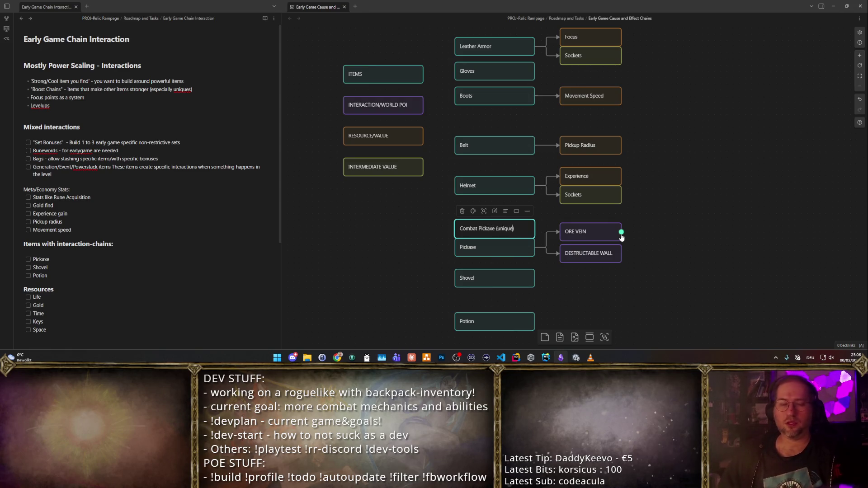
click(689, 210)
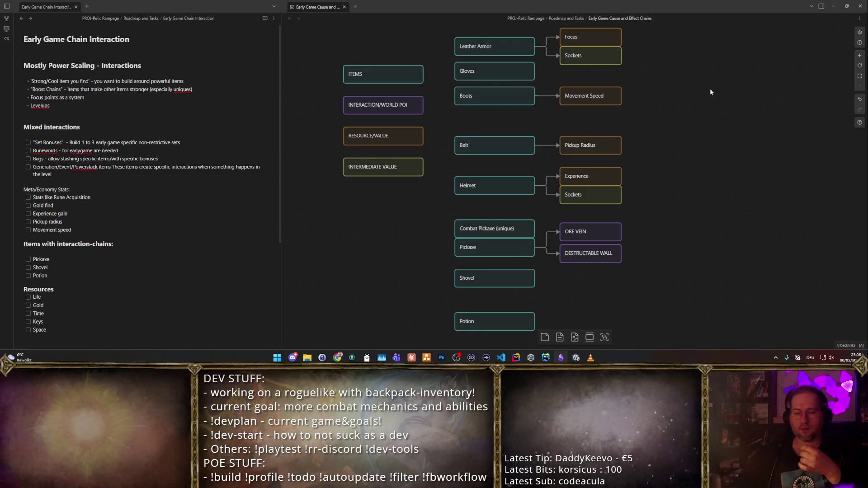
- Delete the Combat Pickaxe card and append 'or Combat Pickaxe' to the Pickaxe card
click(527, 227)
key(Delete)
click(527, 241)
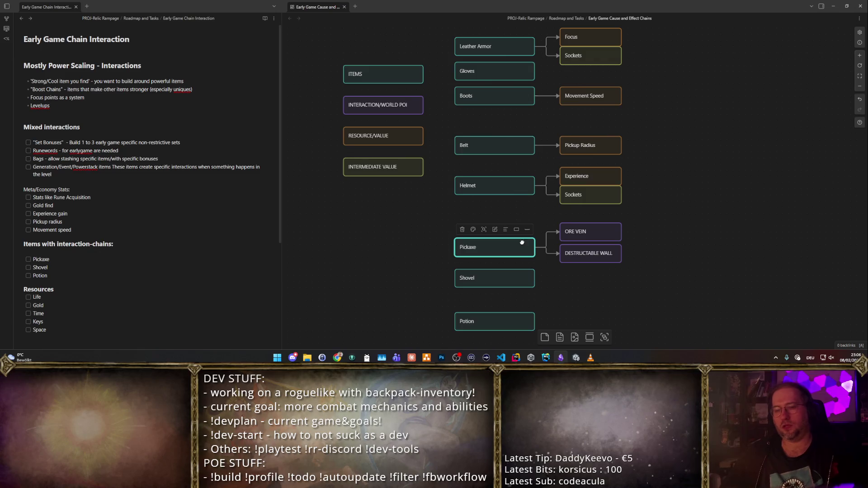
text(or Combat Pickaxe)
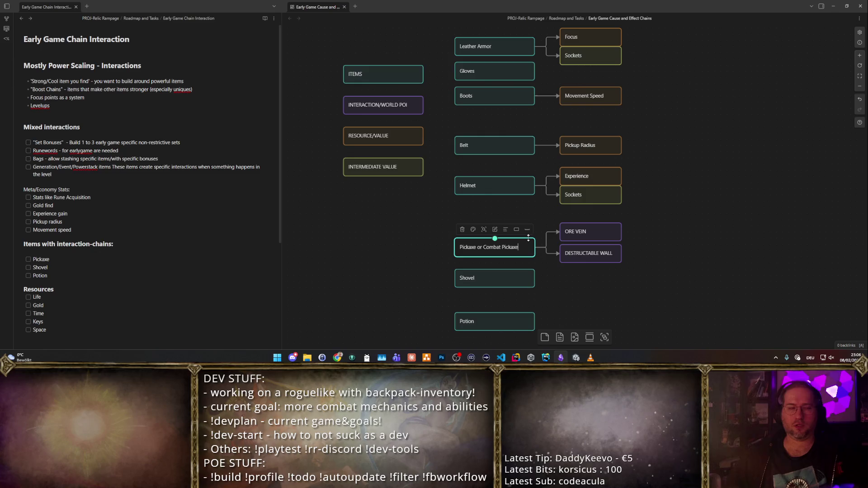
click(670, 220)
drag(493, 246, 493, 240)
click(702, 219)
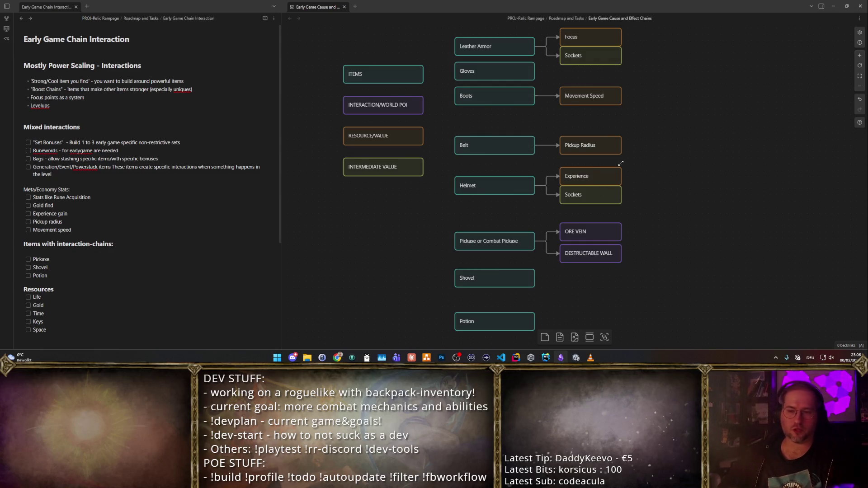
drag(516, 279, 516, 285)
- Paste a DESTRUCTABLE WALL copy beside Shovel, rename it 'Excavation / Grave', and connect Shovel to it
click(648, 284)
click(603, 254)
key(ctrl+c)
key(ctrl+v)
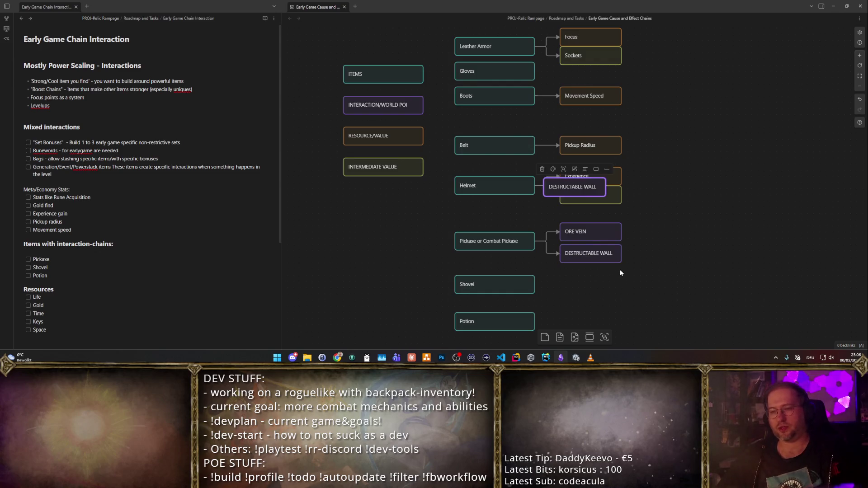
drag(580, 191, 597, 289)
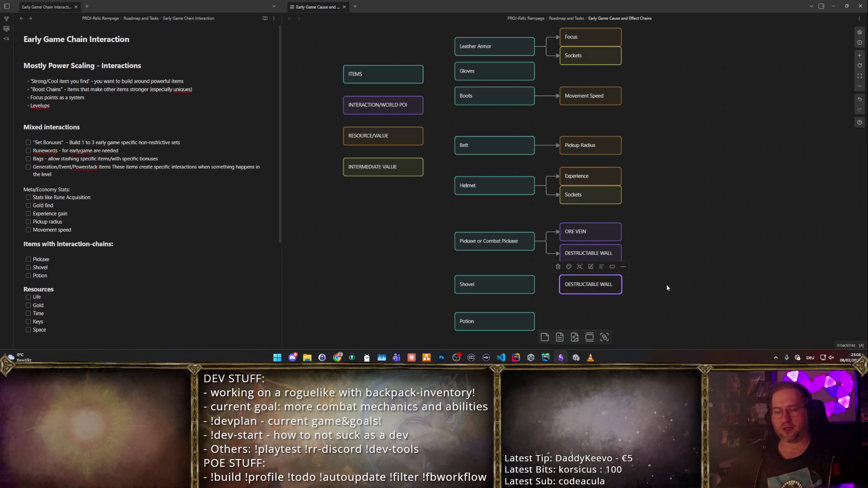
double_click(605, 288)
key(ctrl+a)
text(Excavation / )
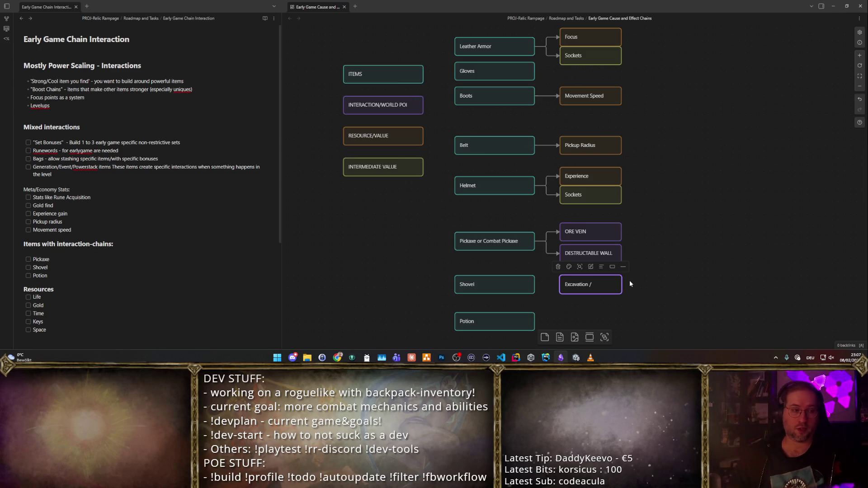
text(Grave)
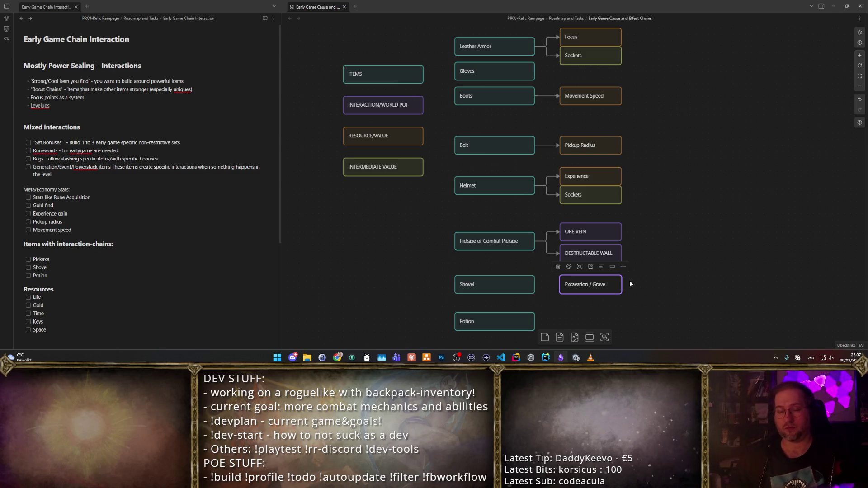
click(661, 196)
drag(535, 284, 591, 277)
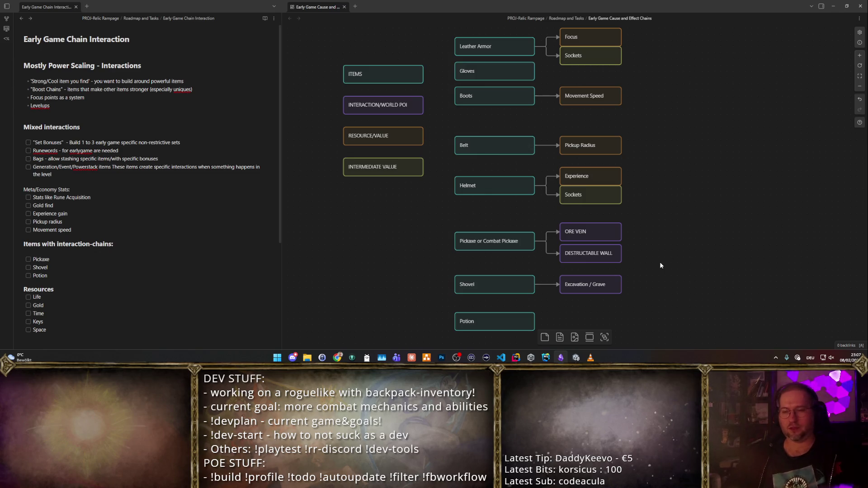
scroll(655, 266, down, 2)
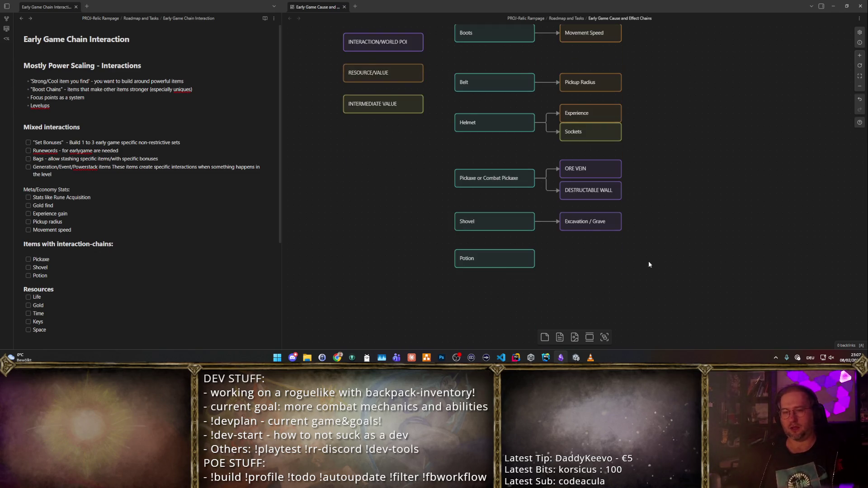
- Paste a copy of Excavation / Grave beside Potion and rename it 'Dying Npc'
click(590, 229)
key(ctrl+c)
key(ctrl+v)
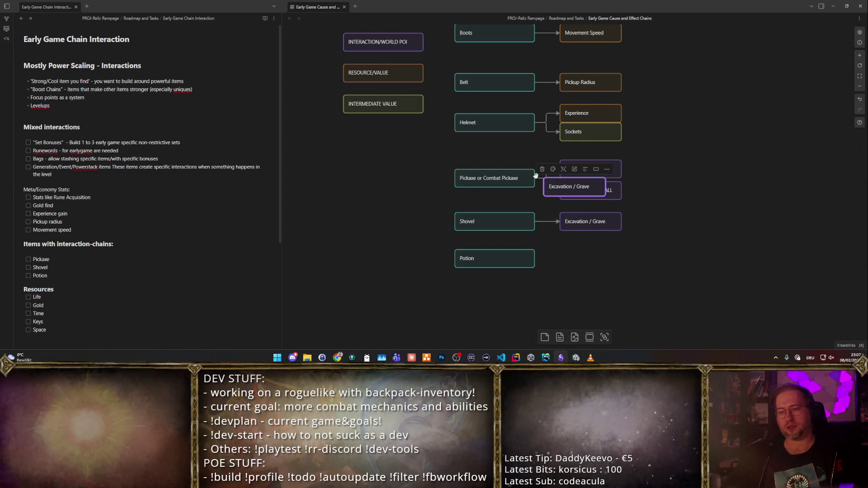
drag(561, 188, 584, 259)
double_click(588, 259)
key(ctrl+a)
text(Dying Npc)
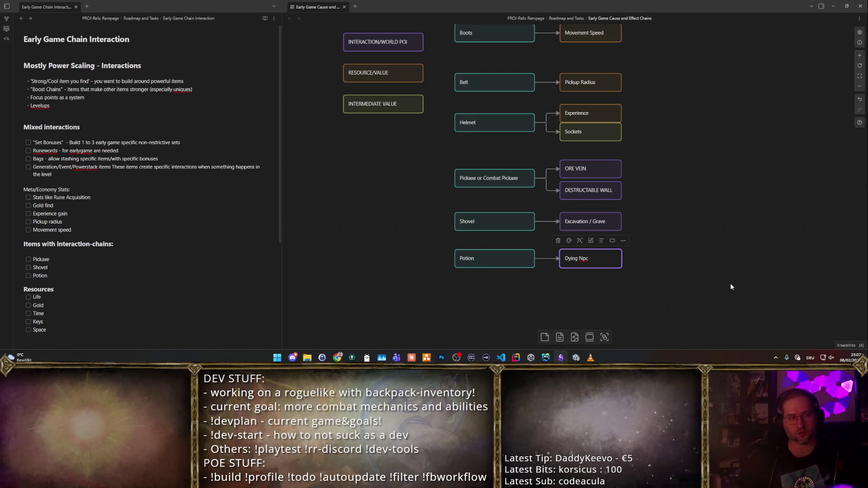
- Rename the Potion card to 'Healing Potion'
click(520, 264)
double_click(520, 265)
text(Healing Potion)
click(686, 213)
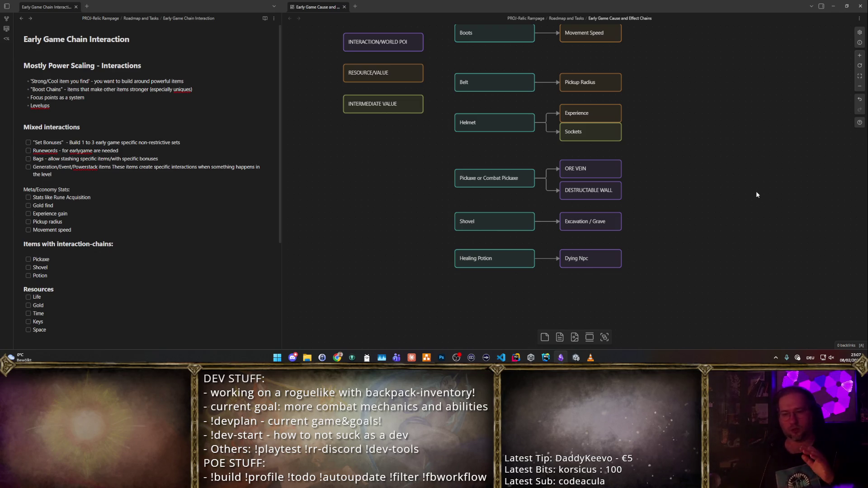
scroll(566, 170, up, 1)
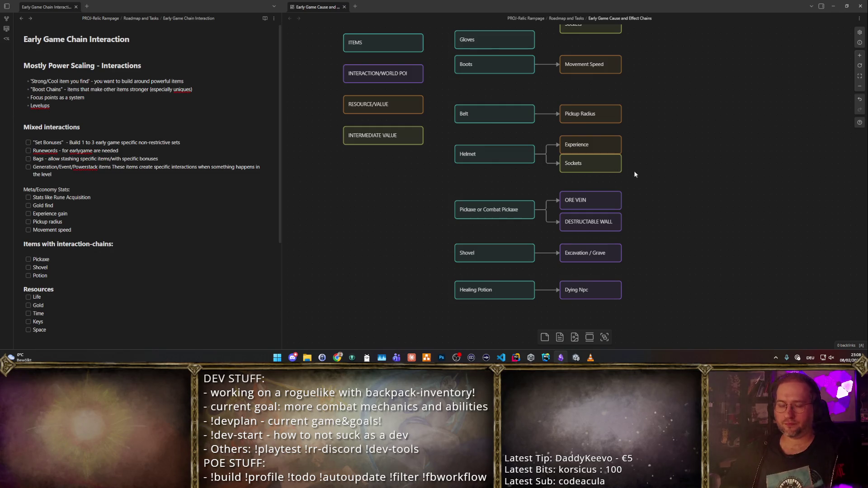
scroll(631, 173, right, 3)
scroll(631, 173, up, 1)
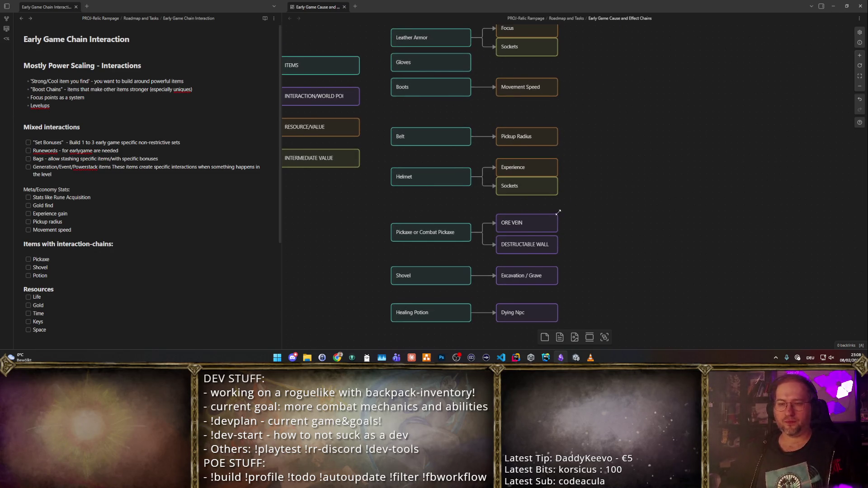
click(536, 222)
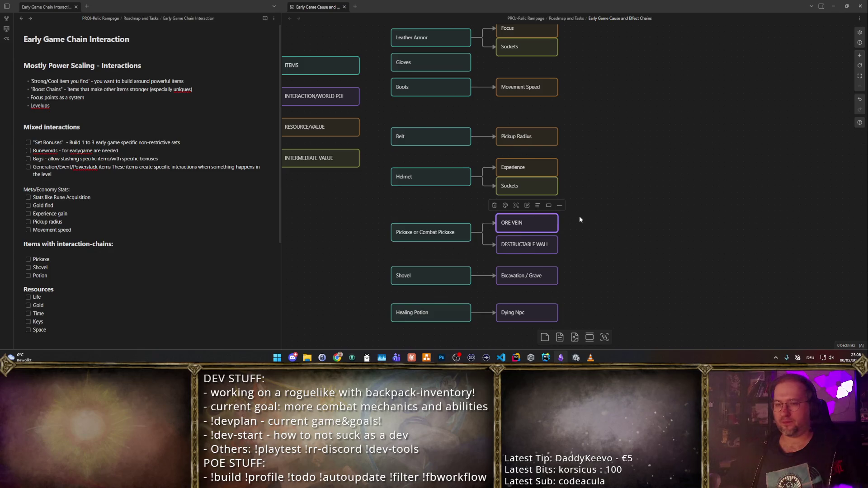
click(600, 211)
drag(589, 201, 629, 223)
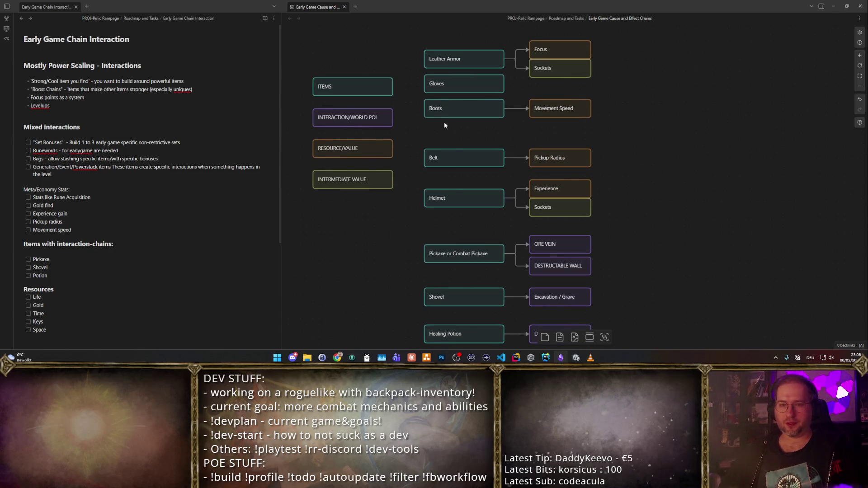
mouse_move(459, 251)
mouse_down()
mouse_move(572, 185)
mouse_move(669, 233)
mouse_move(665, 246)
mouse_up()
- Label the new card 'Rune', connect ORE VEIN to it, and align it
double_click(666, 245)
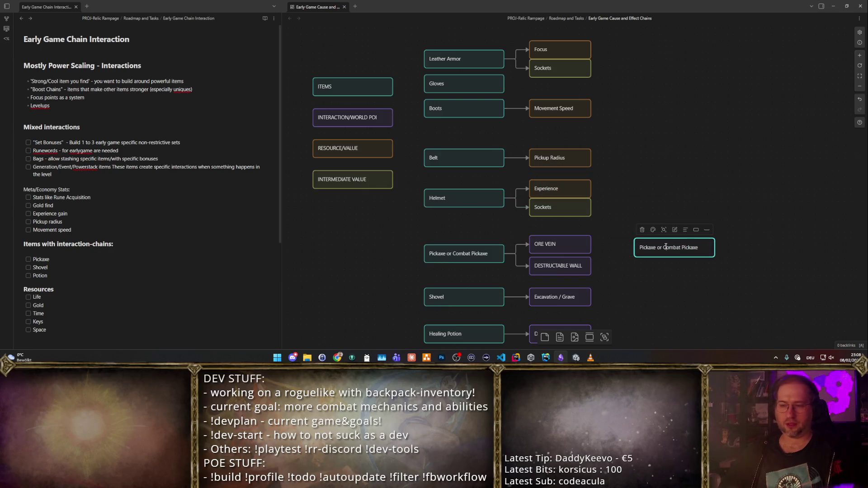
text(Rune)
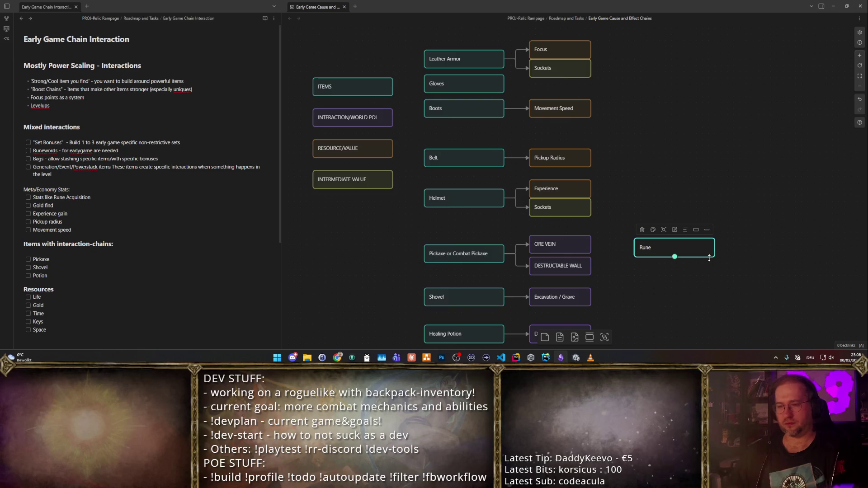
click(714, 307)
drag(591, 244, 658, 245)
double_click(657, 246)
click(642, 283)
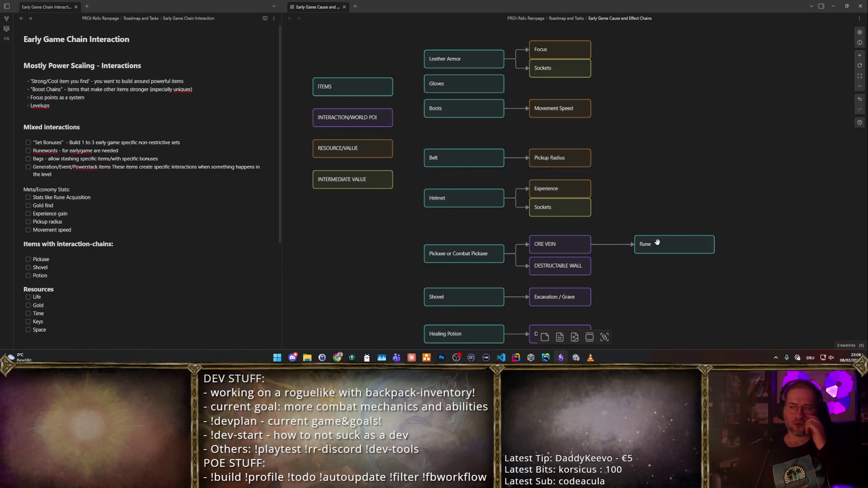
drag(657, 250, 662, 247)
click(651, 267)
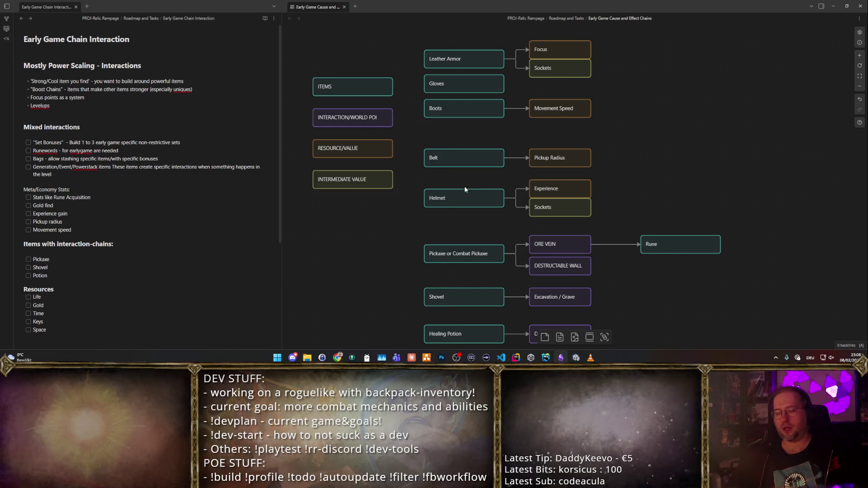
- Review the Sockets and DESTRUCTABLE WALL cards, panning to show Dying Npc
click(540, 205)
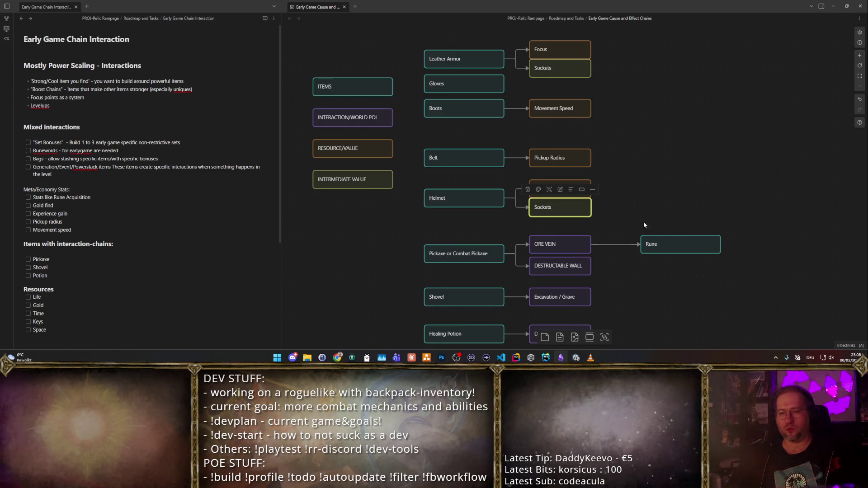
click(653, 211)
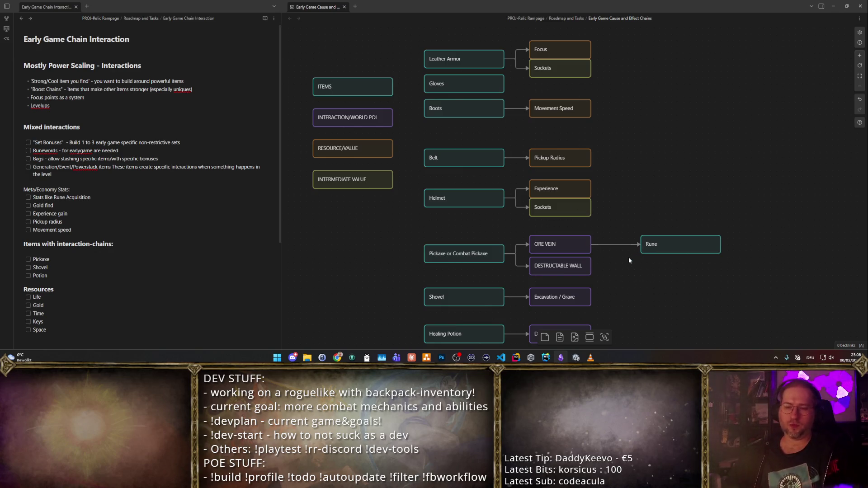
drag(640, 274, 623, 209)
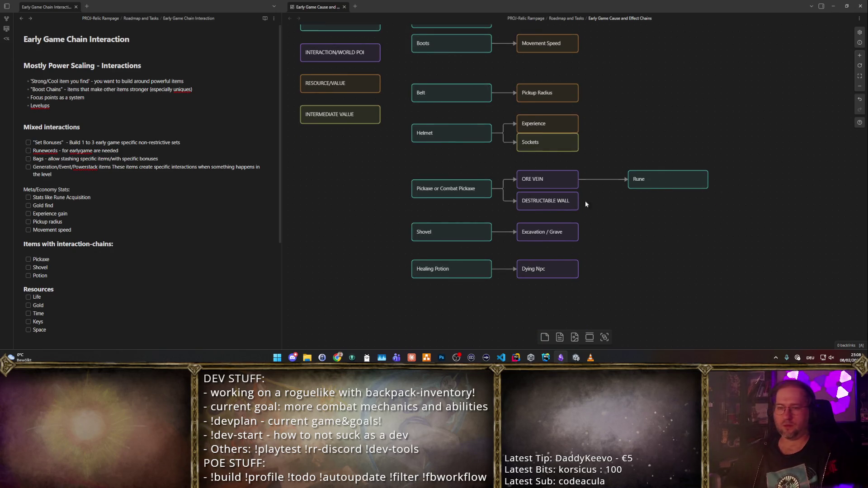
click(553, 206)
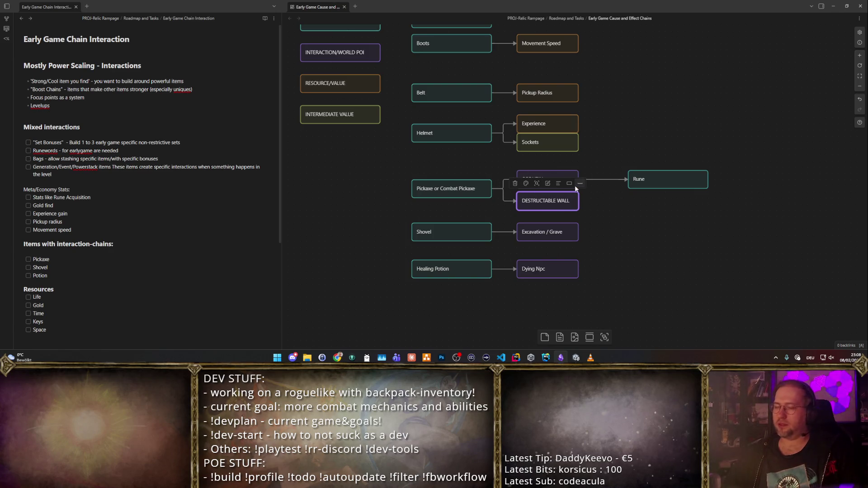
click(590, 184)
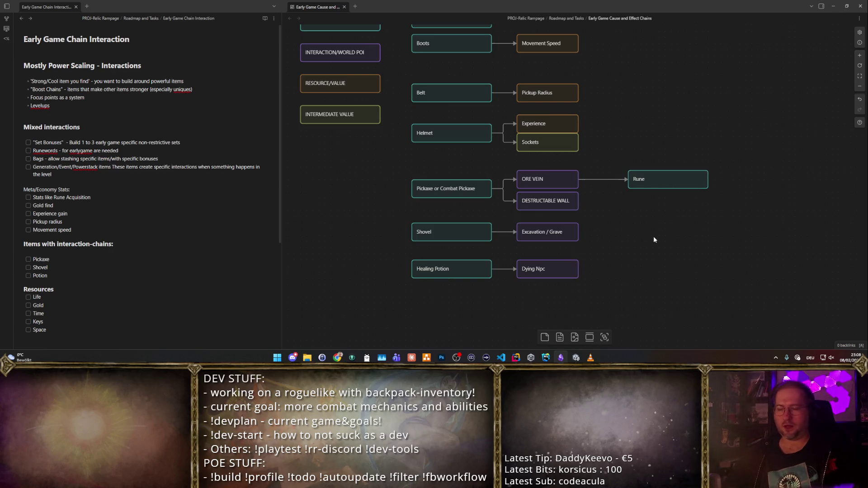
- Copy the Rune card beside Excavation / Grave and rename it Jewellery
mouse_move(661, 178)
mouse_down()
mouse_move(565, 184)
mouse_move(594, 211)
mouse_move(675, 231)
mouse_up()
double_click(675, 231)
text(ewellery)
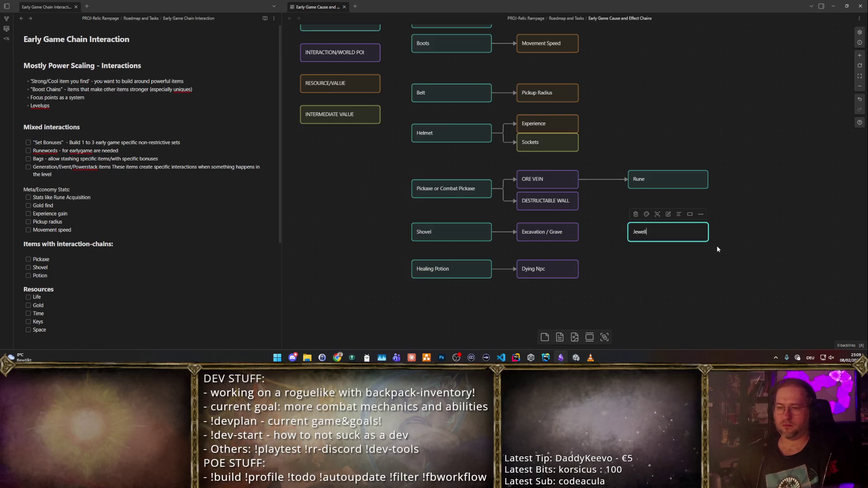
click(639, 294)
- Add a 'Rarely: Arena Fight' card and link Excavation / Grave to it and to Jewellery
mouse_move(662, 238)
mouse_down()
mouse_move(658, 249)
mouse_move(614, 199)
mouse_move(647, 248)
mouse_move(686, 251)
mouse_up()
double_click(655, 240)
key(ctrl+a)
text(Rare)
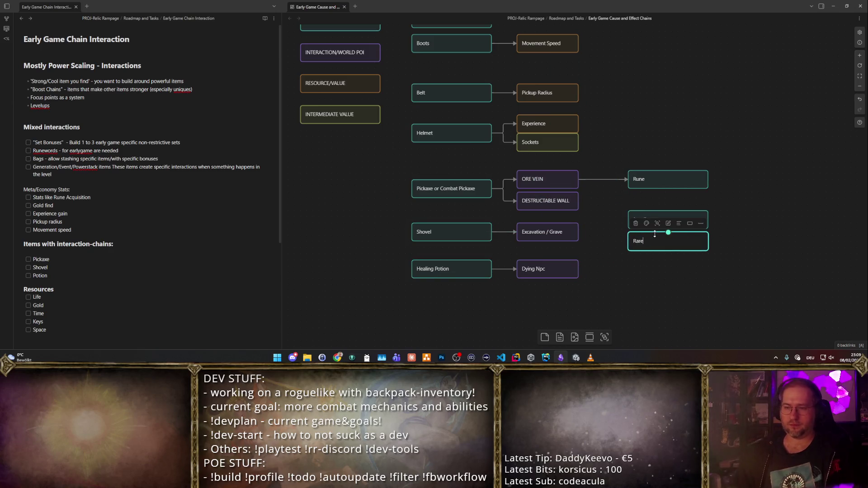
text(ly: Arena Fight)
click(589, 296)
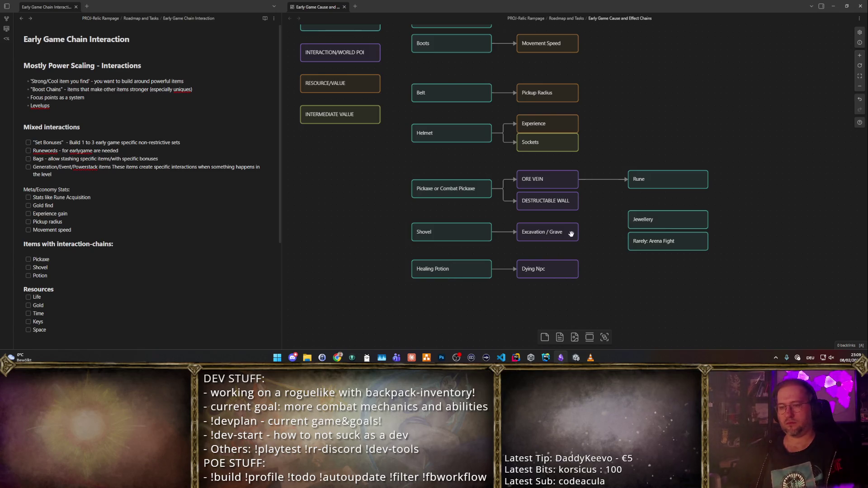
drag(579, 232, 631, 221)
drag(579, 232, 629, 242)
drag(637, 284, 585, 263)
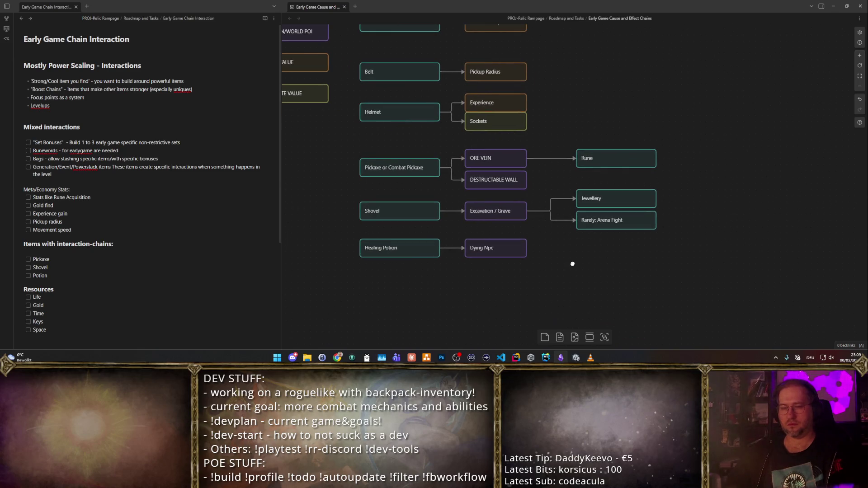
- Delete the Rarely: Arena Fight card and its incoming arrow
click(607, 218)
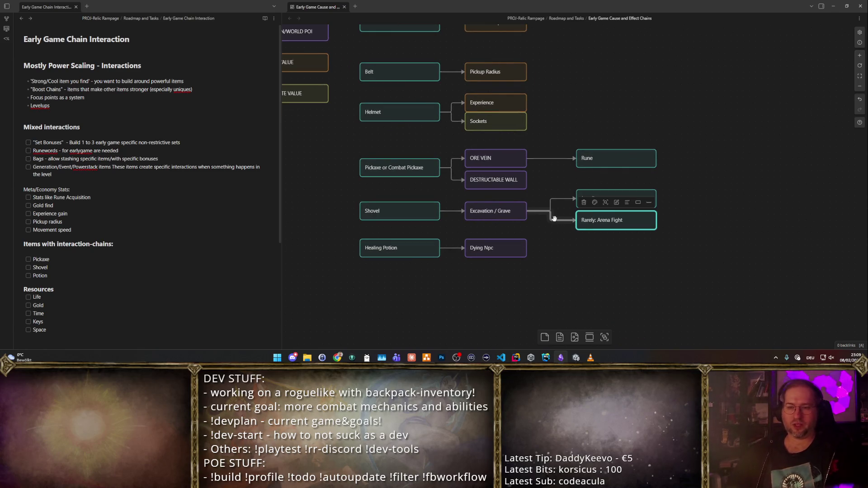
click(563, 220)
key(Delete)
click(516, 213)
click(615, 227)
key(Delete)
- Paste an Excavation / Grave copy below Jewellery, link it, and widen it to match
key(ctrl+v)
drag(564, 187, 597, 220)
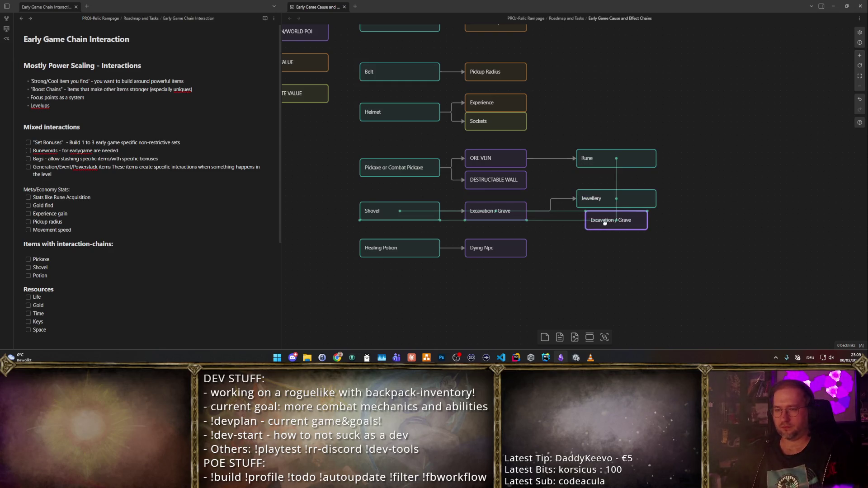
drag(526, 212, 582, 221)
drag(637, 215, 657, 219)
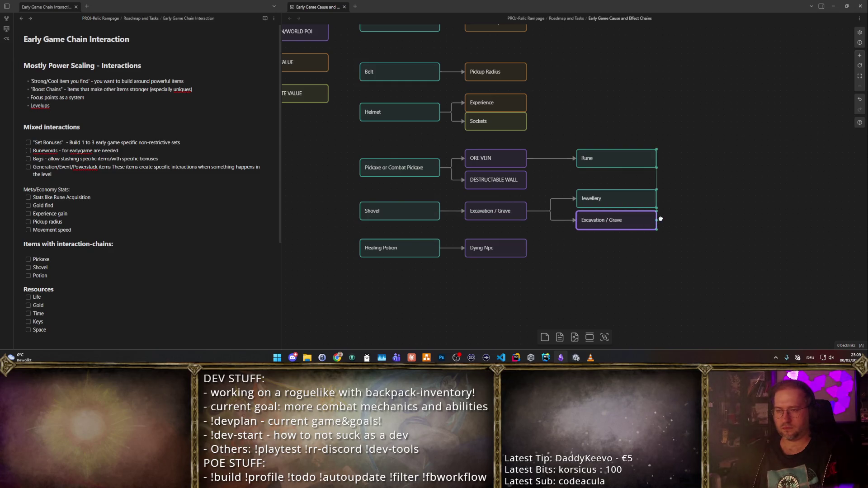
click(622, 244)
- Paste another Excavation / Grave copy, start relabelling it, then cancel and revert
key(ctrl+v)
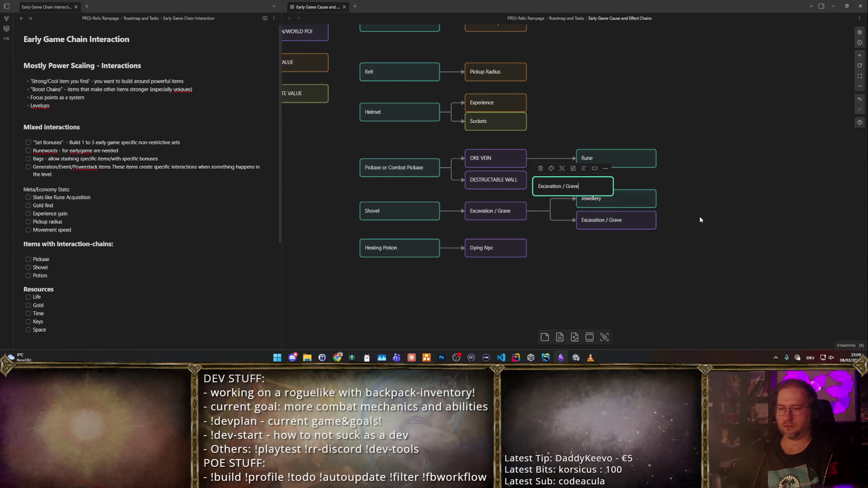
drag(600, 186, 743, 221)
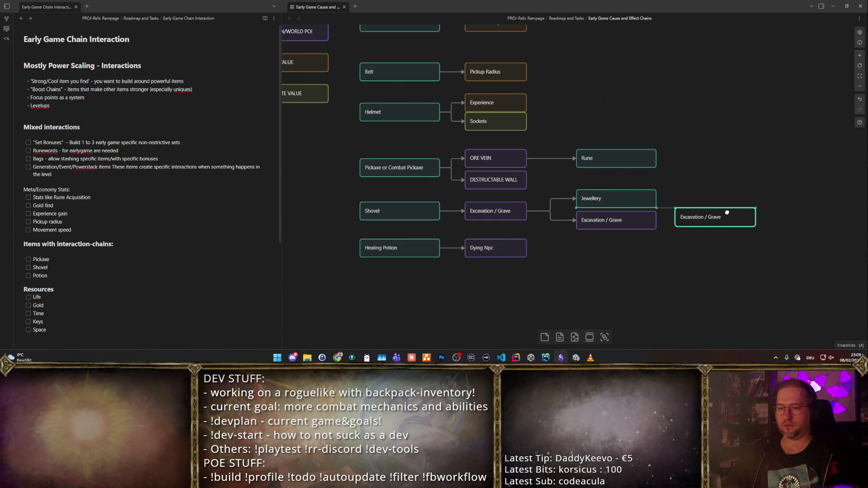
double_click(616, 220)
key(ctrl+a)
text(Je)
drag(561, 275, 621, 290)
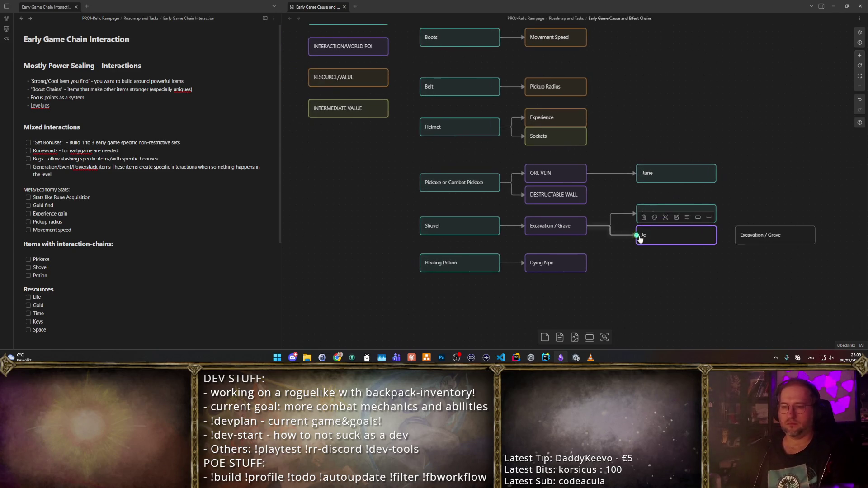
key(Escape)
key(Delete)
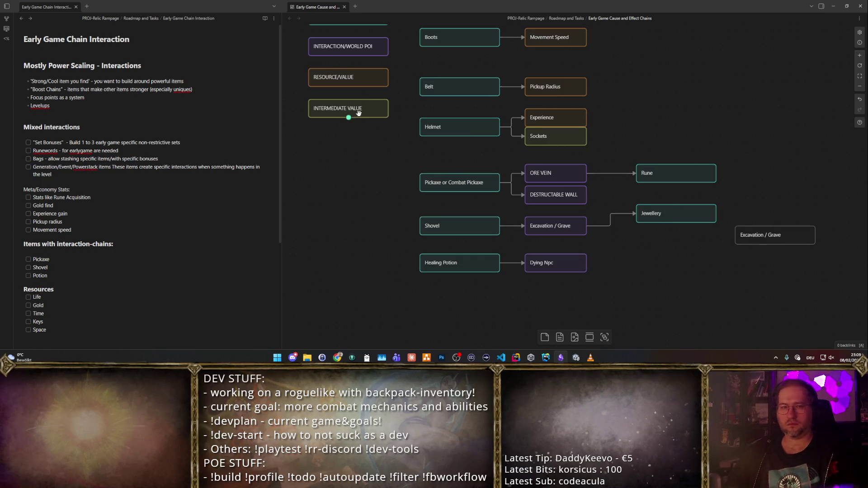
scroll(351, 86, up, 1)
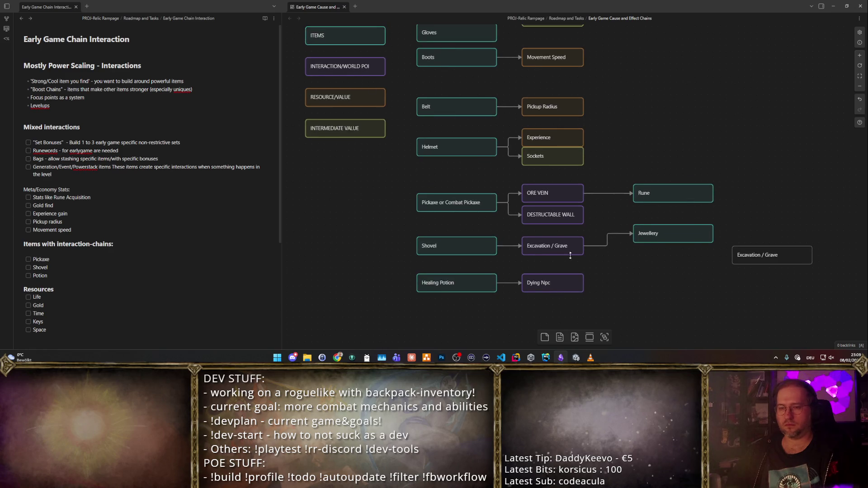
- Duplicate Excavation / Grave below Jewellery and rename the copy Mini-Boss
mouse_move(550, 244)
mouse_down()
mouse_move(553, 206)
mouse_move(684, 263)
mouse_move(675, 254)
mouse_up()
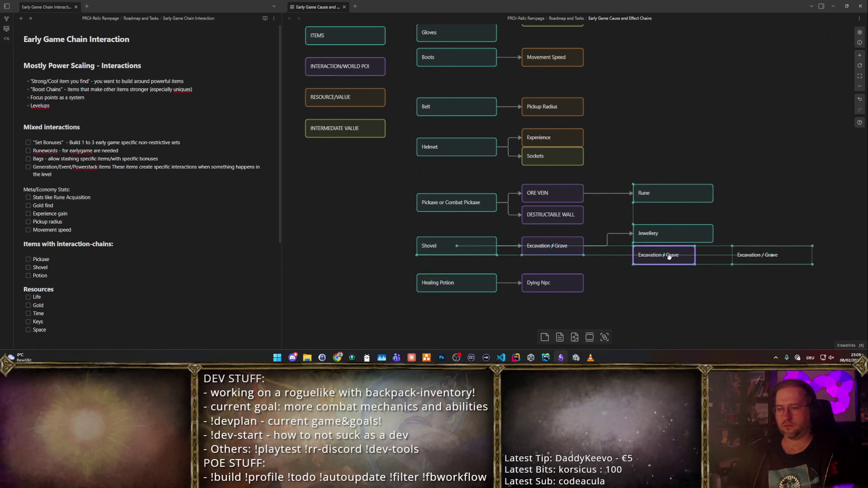
double_click(664, 255)
text(Area)
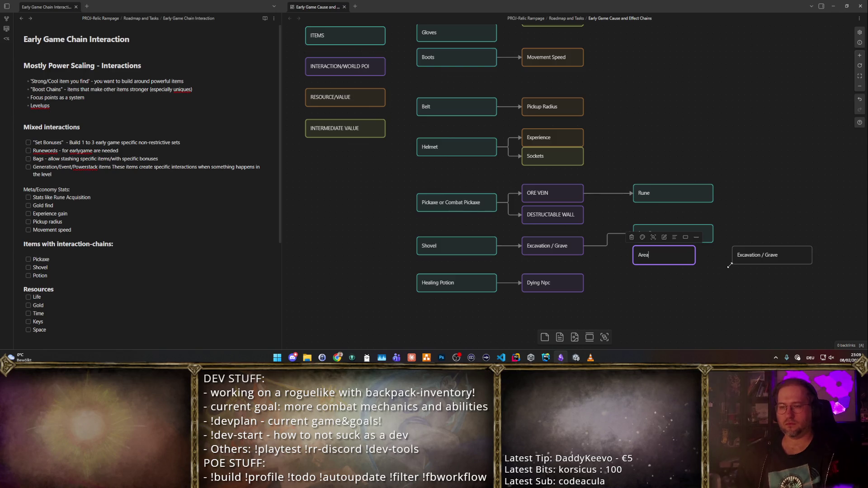
key(ctrl+a)
text(Mini-Boss)
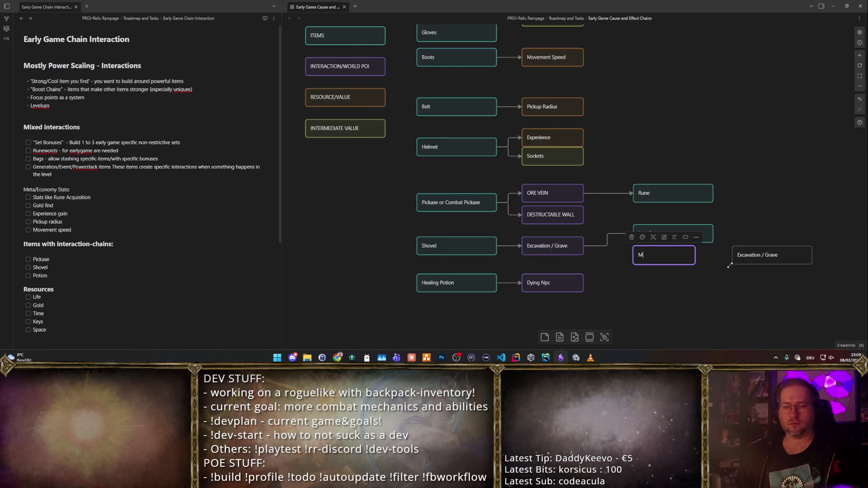
key(Escape)
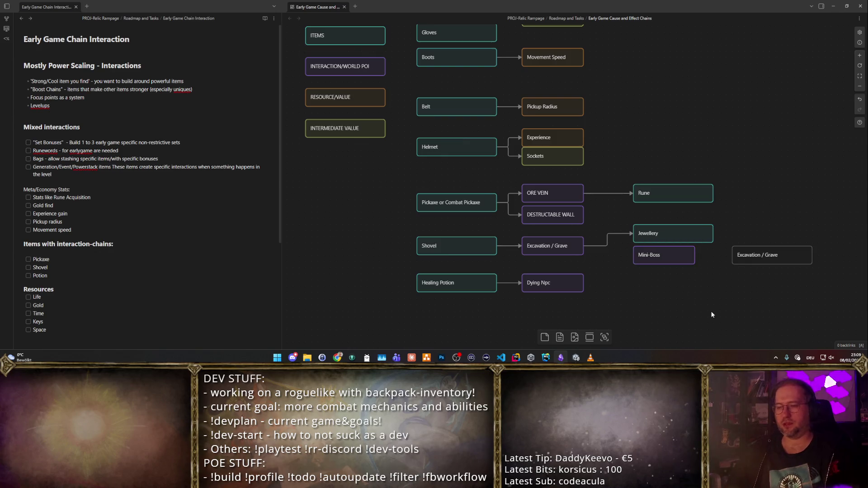
- Link Excavation / Grave to Mini-Boss and delete the leftover Excavation / Grave card
drag(583, 246, 713, 257)
click(751, 256)
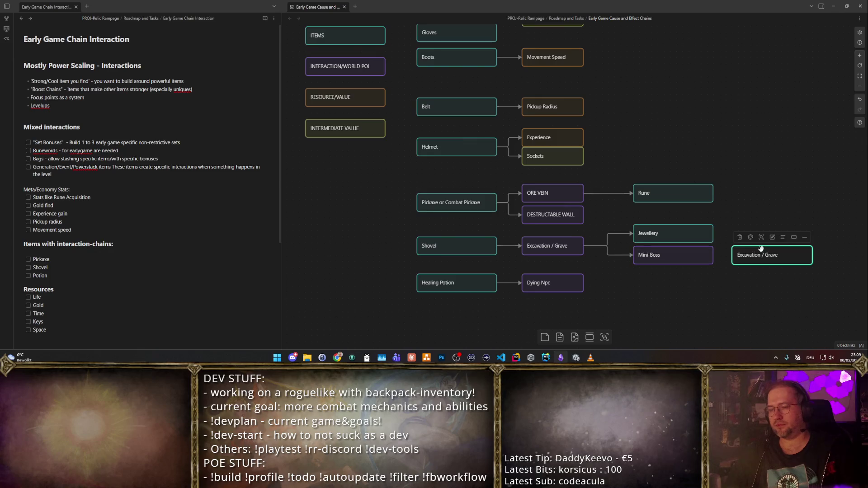
key(Delete)
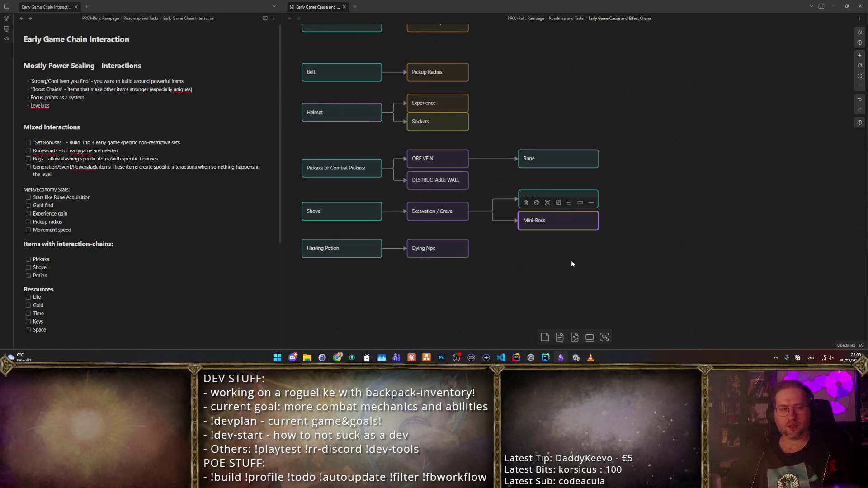
scroll(616, 272, left, 3)
scroll(615, 271, up, 1)
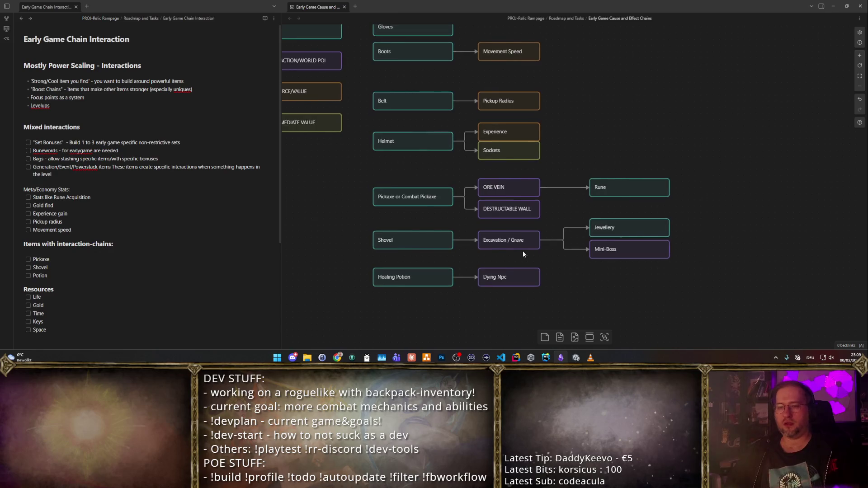
- Copy Jewellery beside Mini-Boss, rename it Caster Focused Unique, and draw an arrow from Mini-Boss
mouse_move(642, 233)
mouse_down()
mouse_move(594, 194)
mouse_move(765, 255)
mouse_up()
double_click(764, 255)
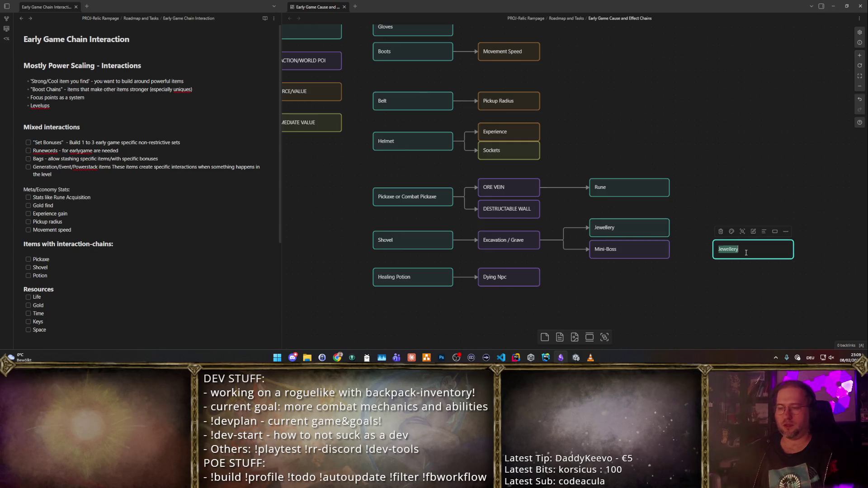
text(Caster Focu)
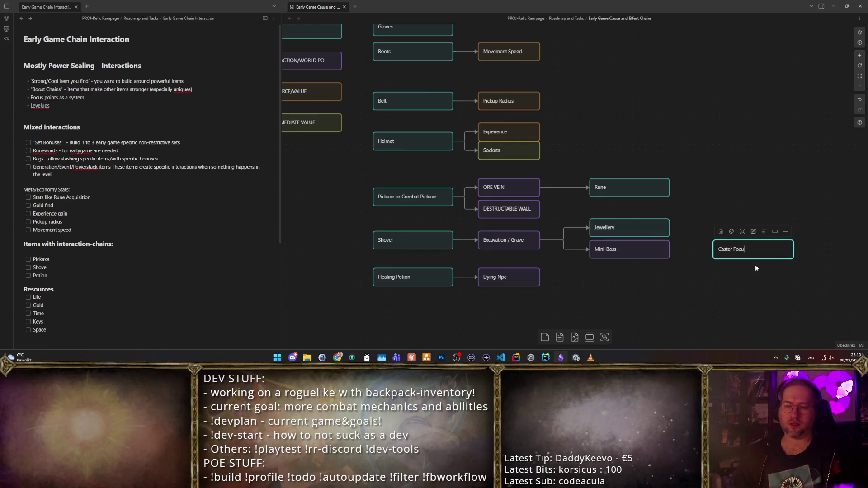
click(750, 264)
drag(670, 249, 716, 249)
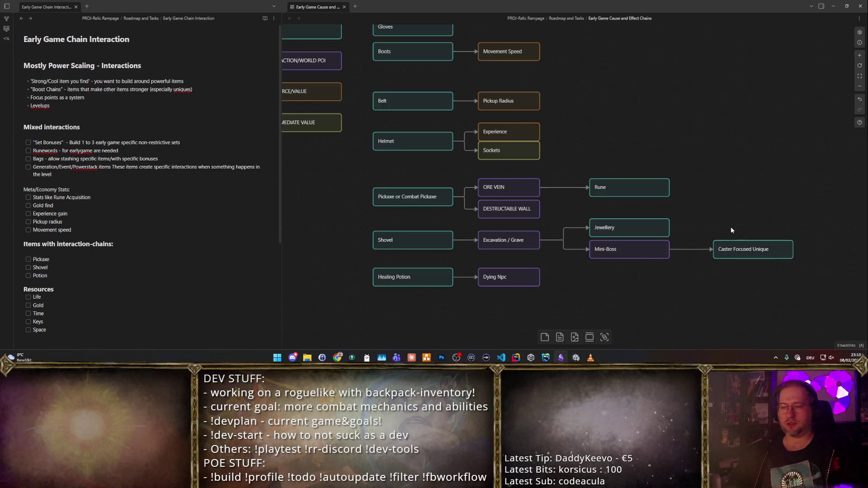
click(738, 248)
click(692, 266)
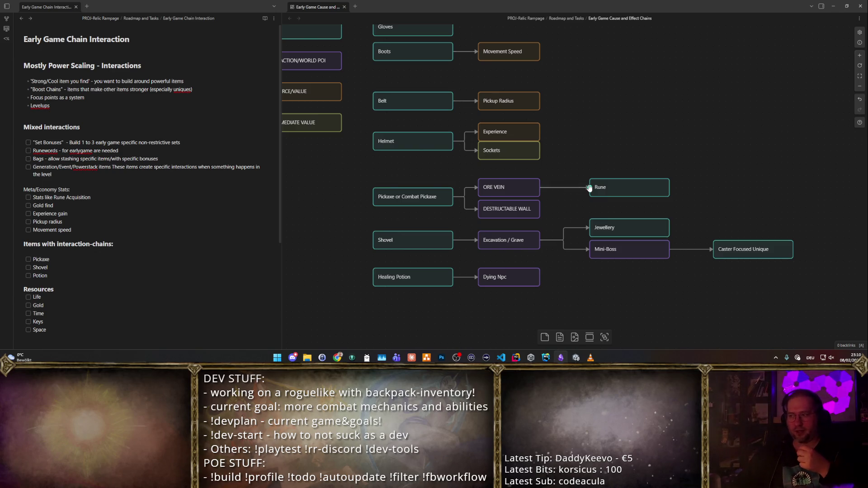
scroll(589, 189, up, 1)
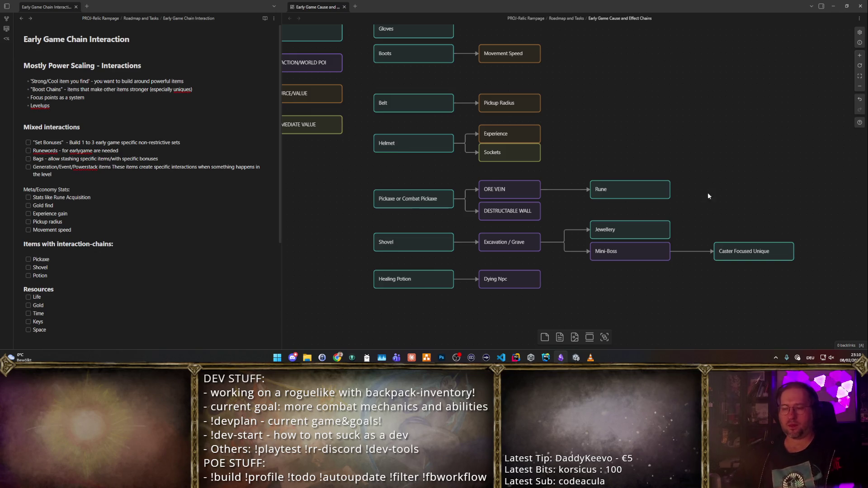
click(651, 253)
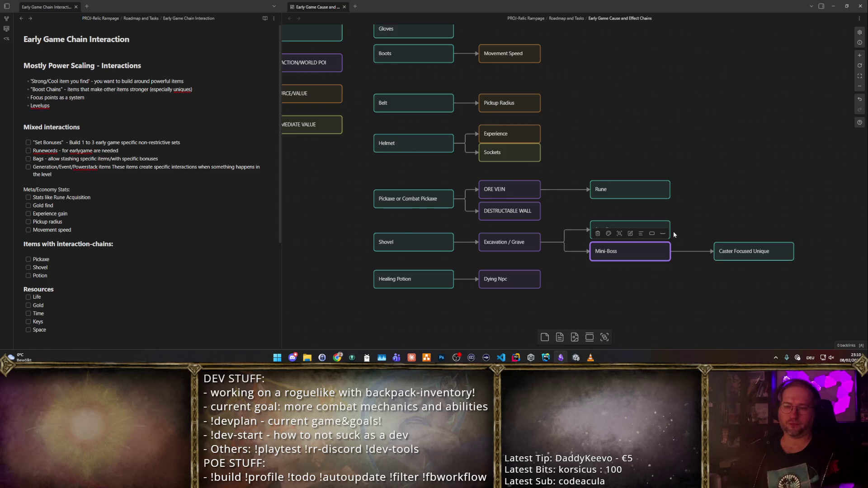
click(687, 191)
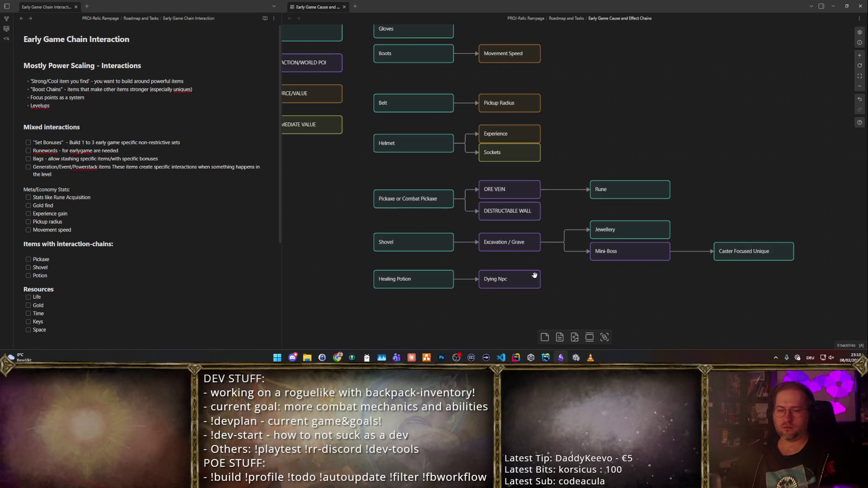
- Paste a Caster Focused Unique copy into the Healing Potion row and link Dying Npc to it
mouse_move(625, 306)
mouse_down()
mouse_move(689, 301)
mouse_move(622, 298)
mouse_up()
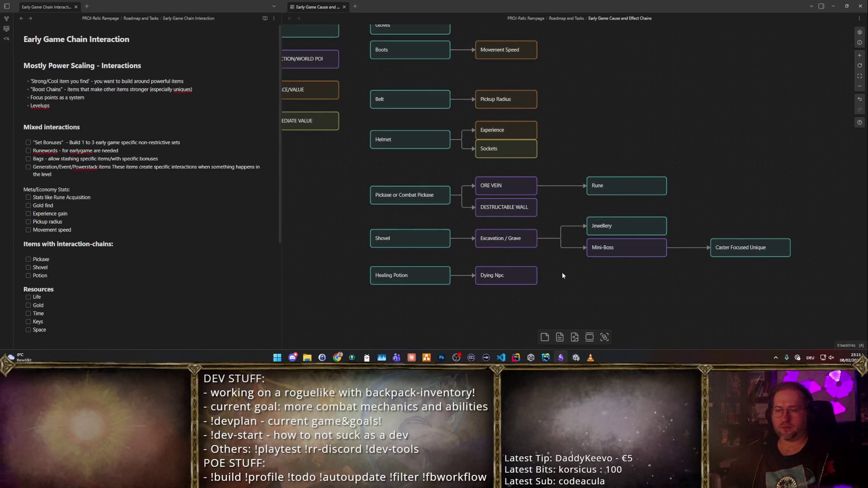
click(751, 258)
click(745, 293)
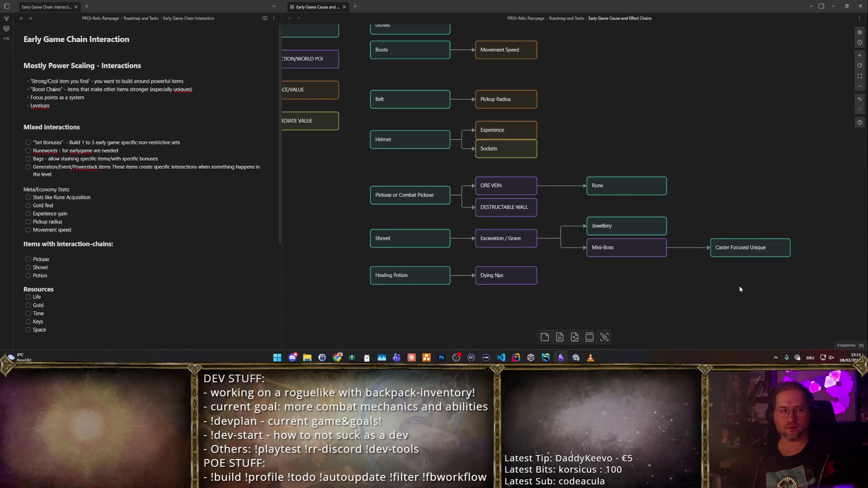
key(ctrl+v)
mouse_move(584, 195)
mouse_down()
mouse_move(581, 285)
mouse_move(624, 275)
mouse_up()
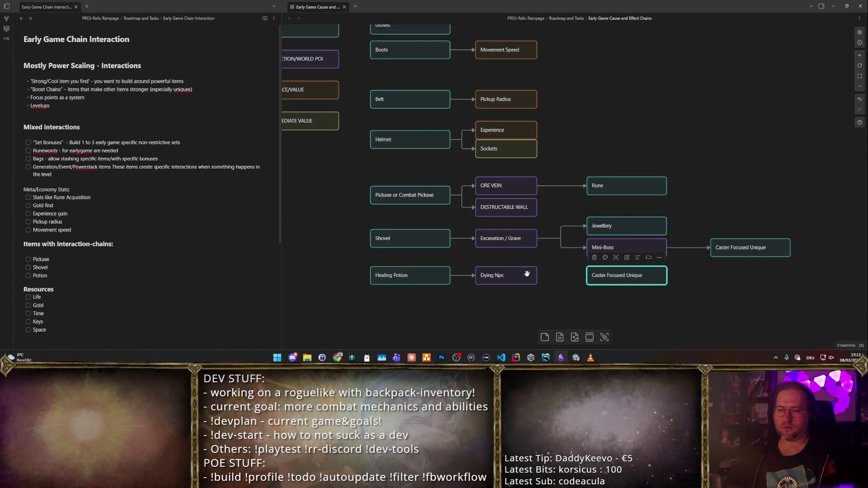
drag(537, 275, 597, 279)
- Paste a second Caster Focused Unique copy below the first and nudge Dying Npc down
click(596, 279)
key(ctrl+v)
mouse_move(573, 192)
mouse_down()
mouse_move(586, 262)
mouse_move(626, 300)
mouse_up()
click(621, 273)
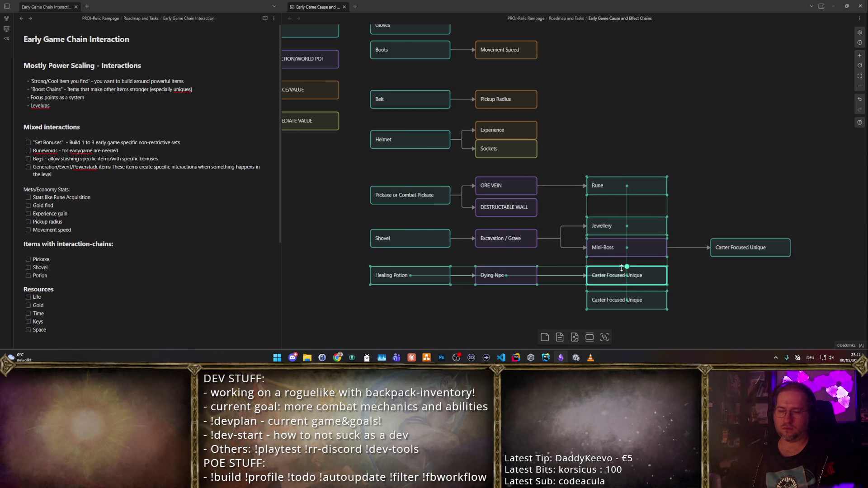
drag(518, 276, 518, 281)
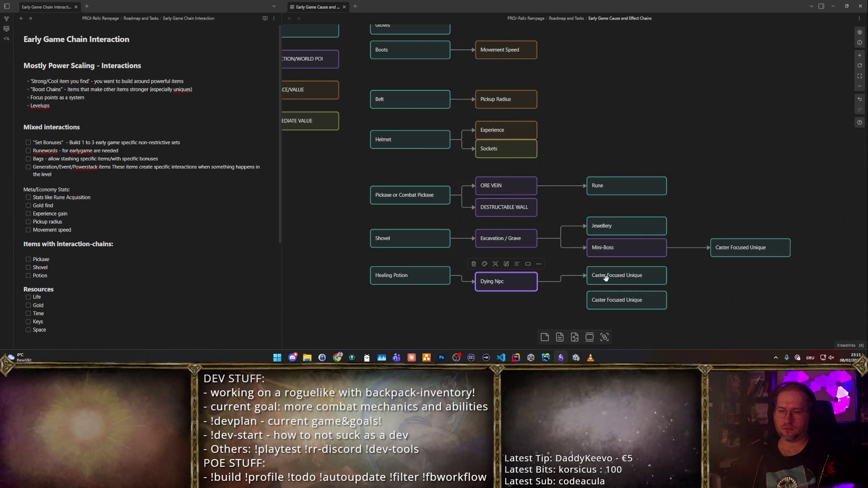
drag(610, 301, 608, 292)
- Fine-tune the two copies' positions beside Dying Npc, undoing one stray nudge
click(590, 312)
click(608, 297)
click(696, 277)
click(645, 281)
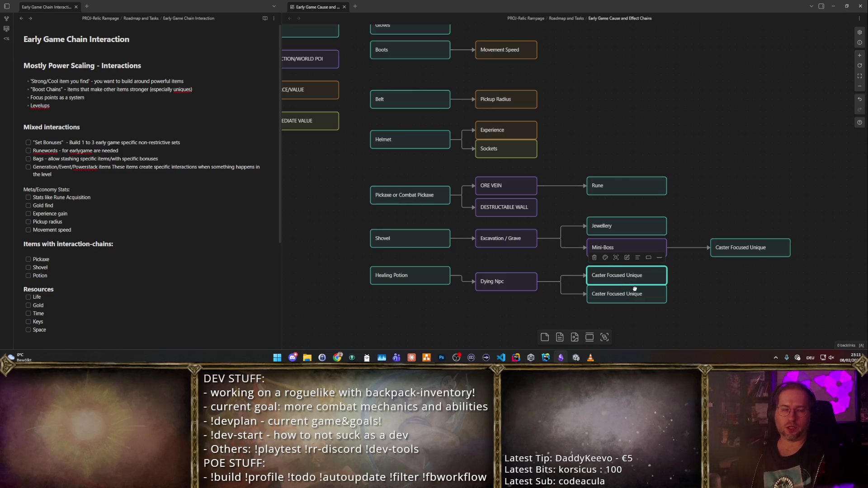
key(ctrl+z)
click(584, 276)
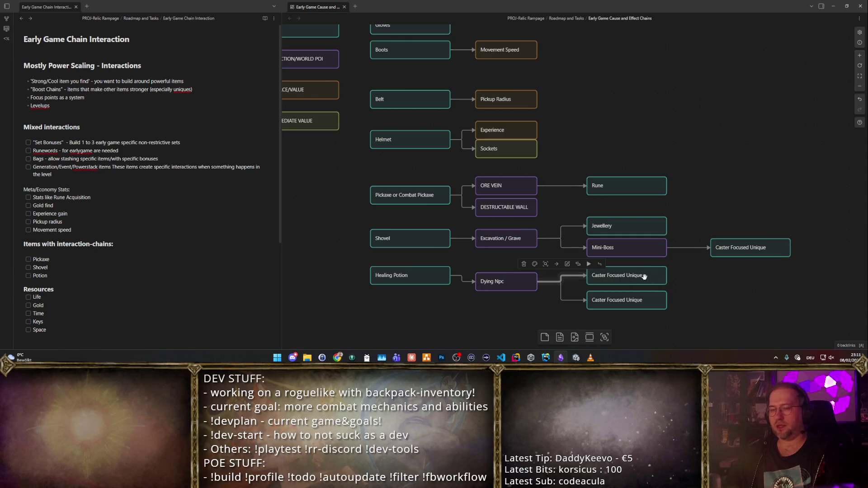
drag(646, 277, 632, 271)
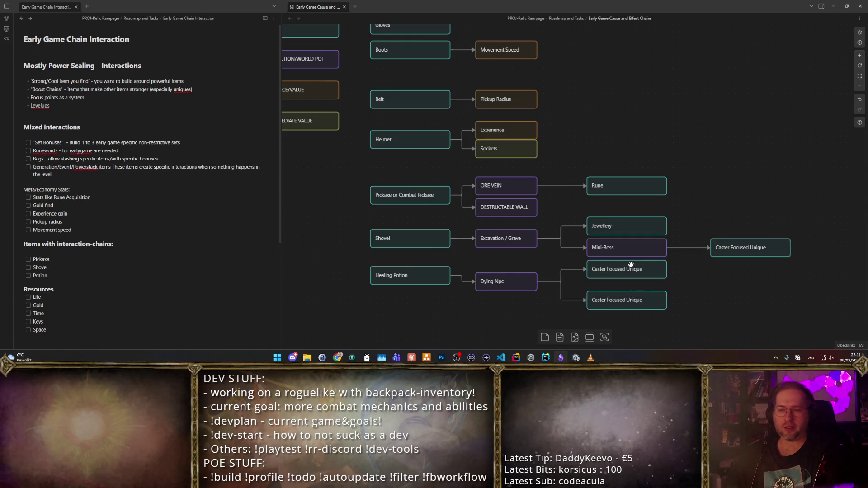
click(643, 300)
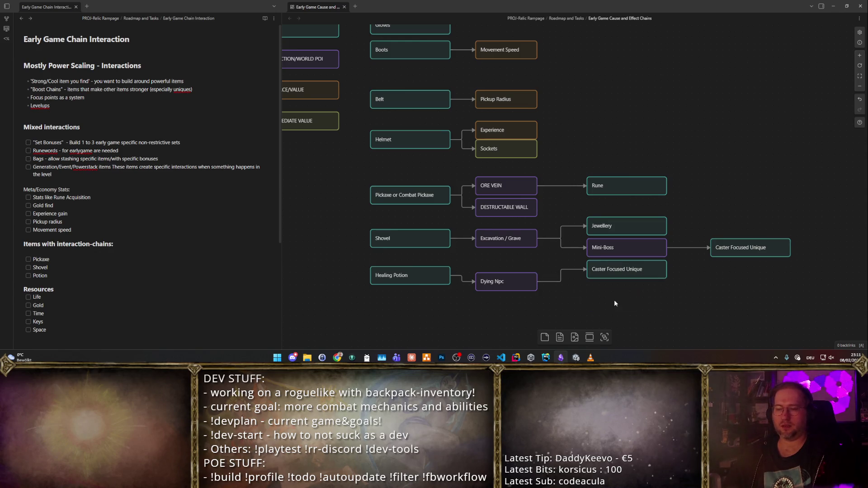
drag(615, 295, 615, 289)
- Relabel the copied card 'Choice of Enchanted Weapon?'
key(Return)
key(ctrl+a)
text(Choice of)
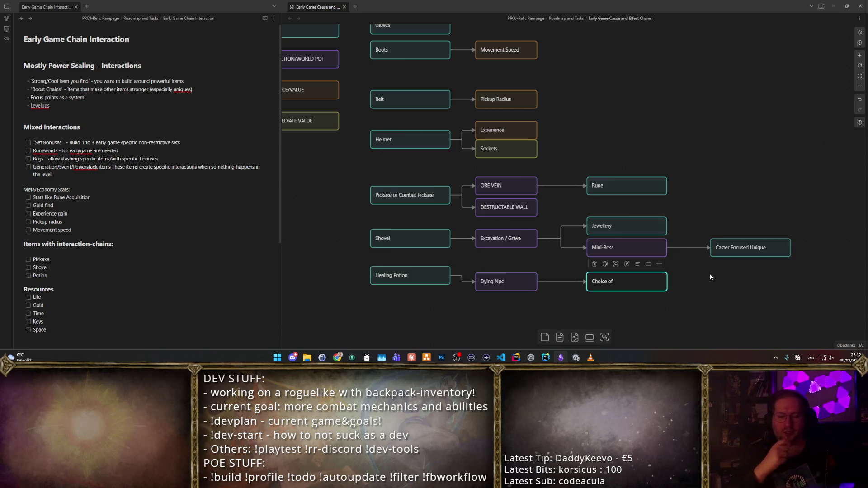
text(Enchanted Weapoin)
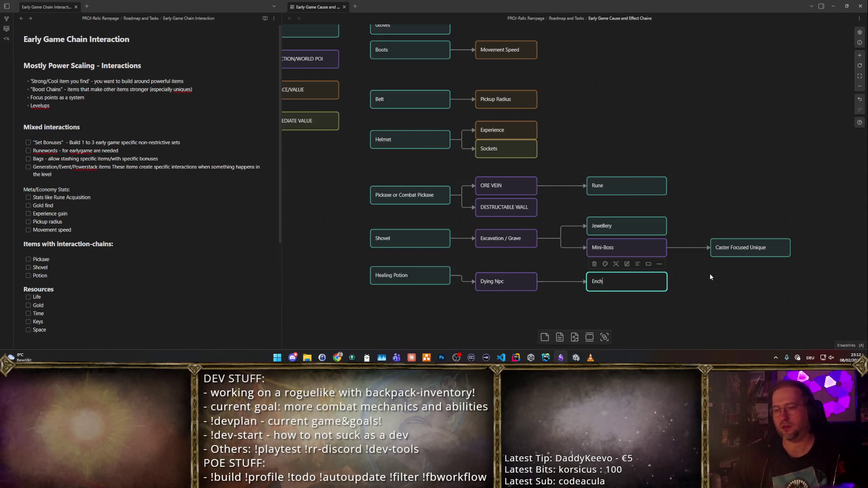
key(BackSpace)
key(BackSpace)
text(n?)
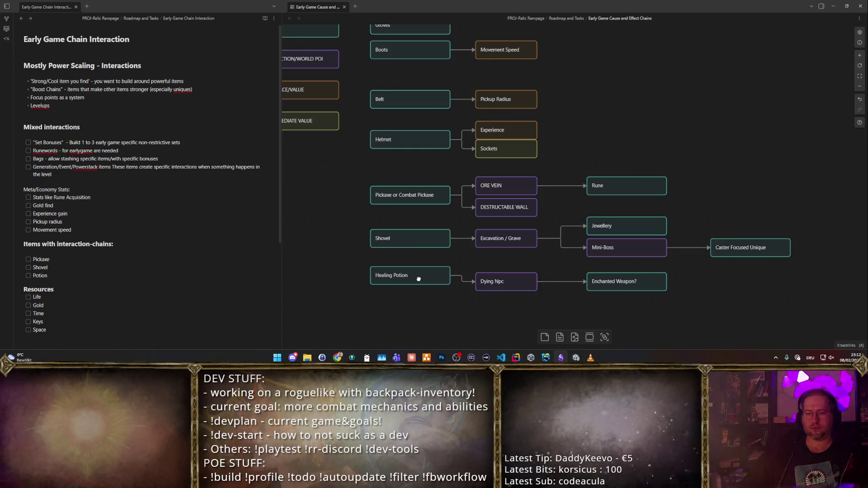
- Align Healing Potion with Dying Npc and rename the card to Enchanted Weapon Choice
drag(418, 280, 419, 286)
click(629, 282)
double_click(630, 281)
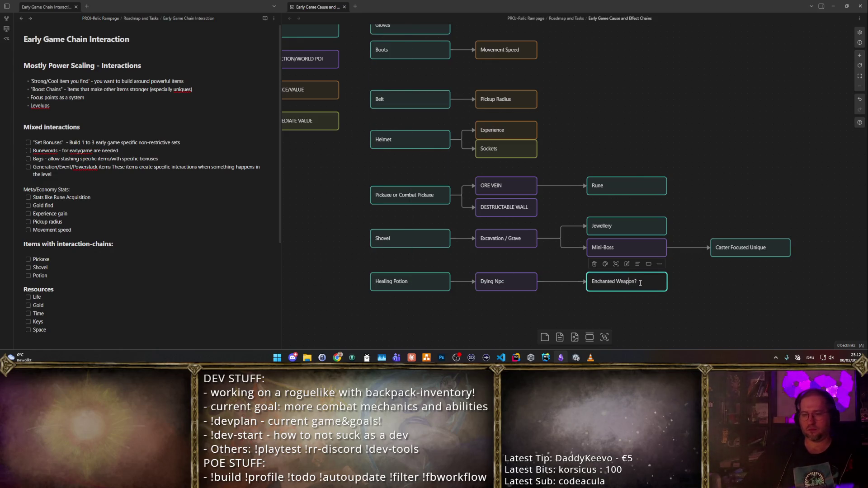
key(BackSpace)
text(Choice)
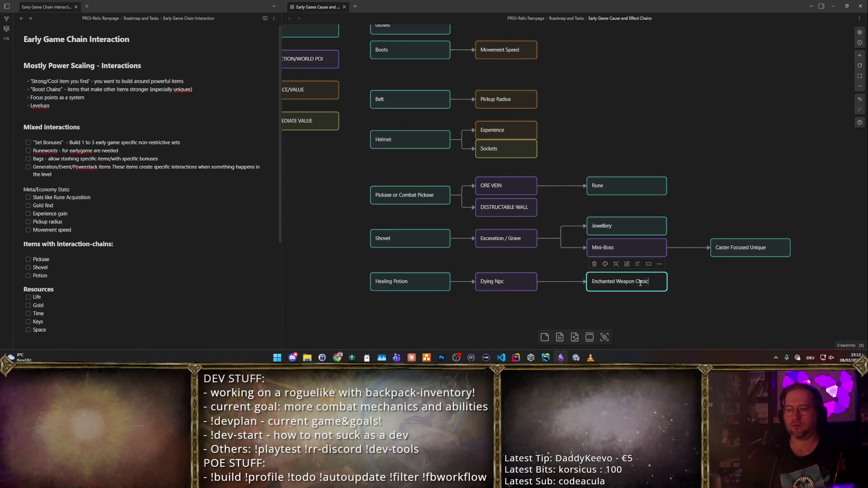
click(802, 272)
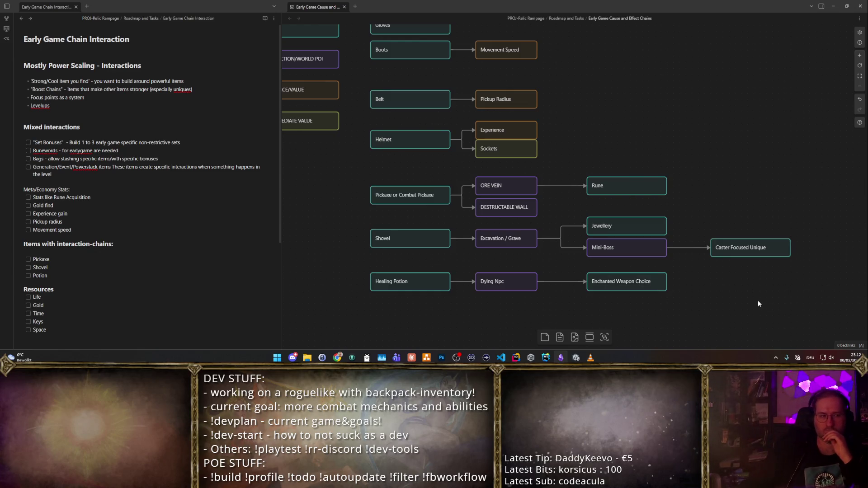
- Duplicate Enchanted Weapon Choice below itself and label the copy 'Without the Potion'
drag(735, 308, 728, 248)
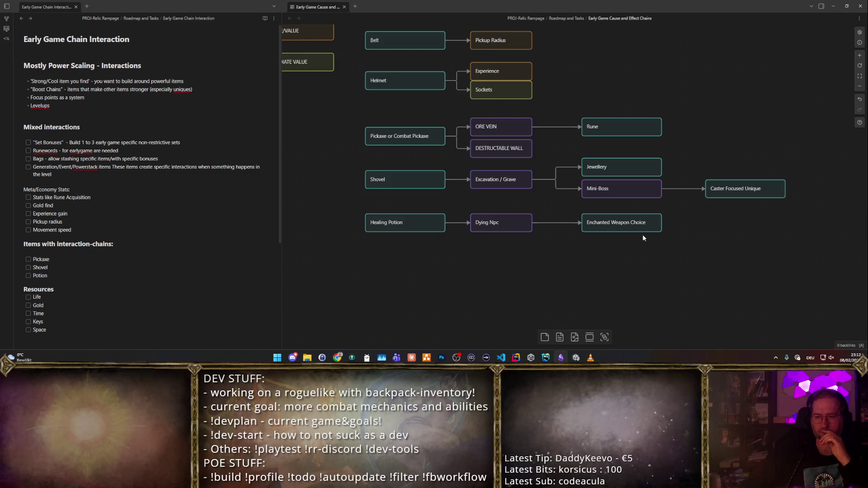
mouse_move(628, 222)
mouse_down()
mouse_move(629, 201)
mouse_move(629, 216)
mouse_up()
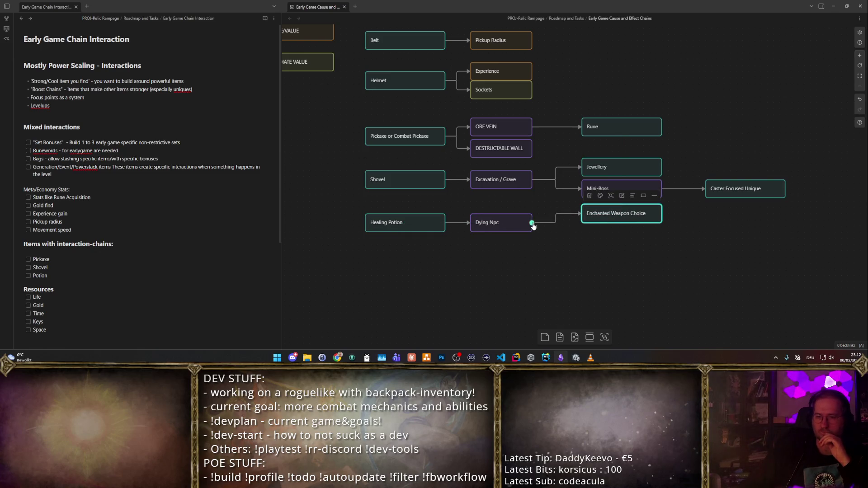
mouse_move(628, 208)
mouse_down()
mouse_move(581, 181)
mouse_move(636, 242)
mouse_up()
key(Return)
text(Without the Potion)
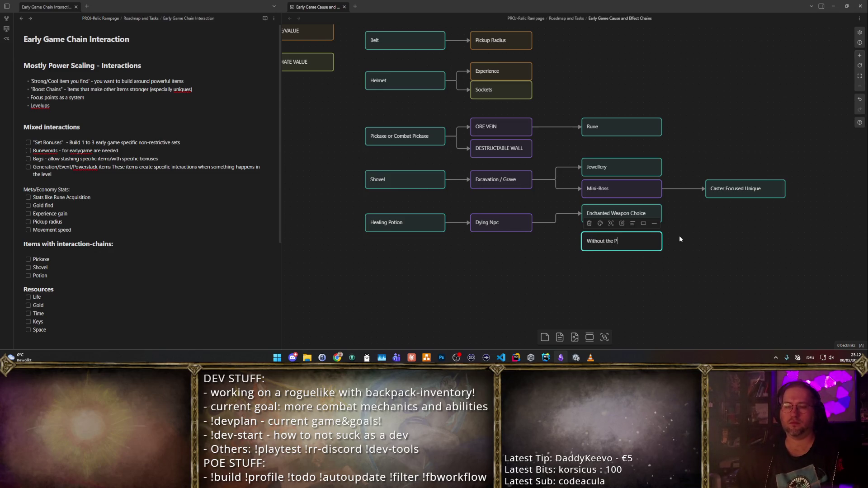
click(679, 239)
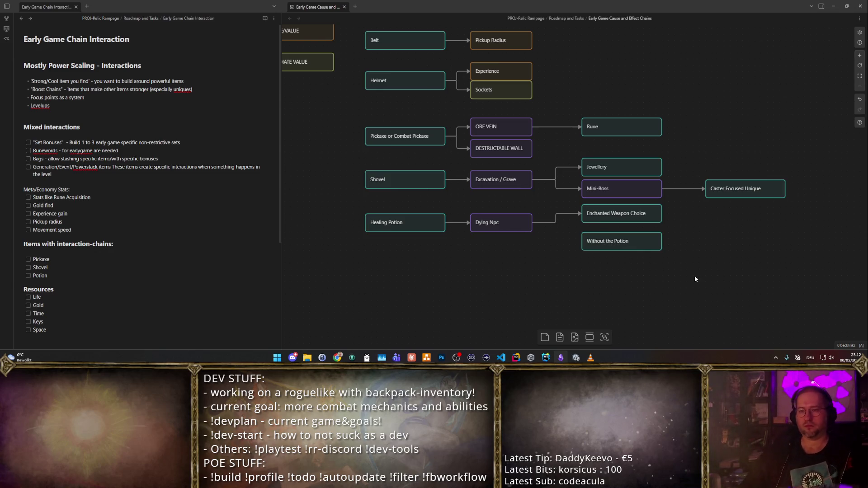
- Shift Healing Potion and Dying Npc together and relabel the lower card Gold
drag(557, 244, 369, 200)
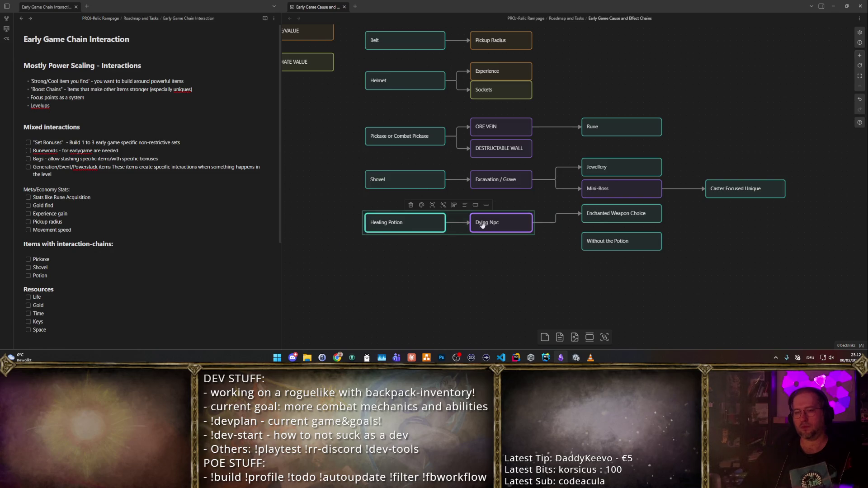
drag(499, 231, 585, 241)
double_click(617, 241)
key(ctrl+a)
key(BackSpace)
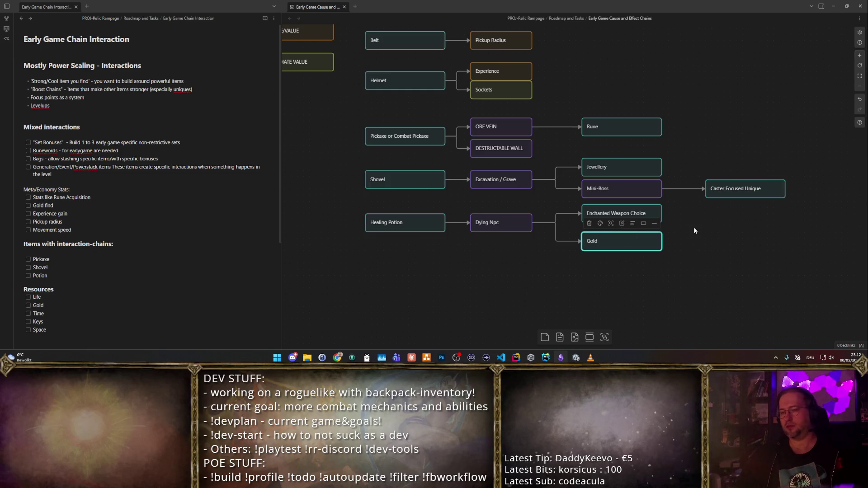
key(Escape)
click(716, 235)
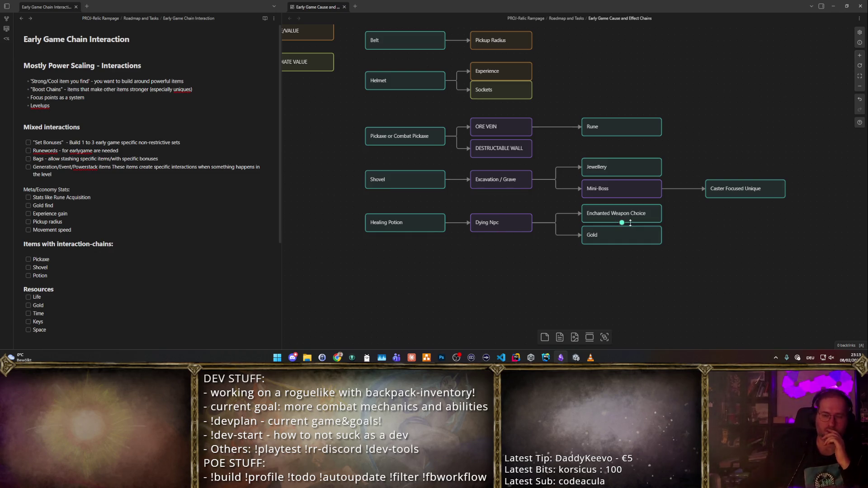
- Label the Dying Npc → Enchanted Weapon Choice arrow 'give potion' and nudge Gold lower
click(563, 213)
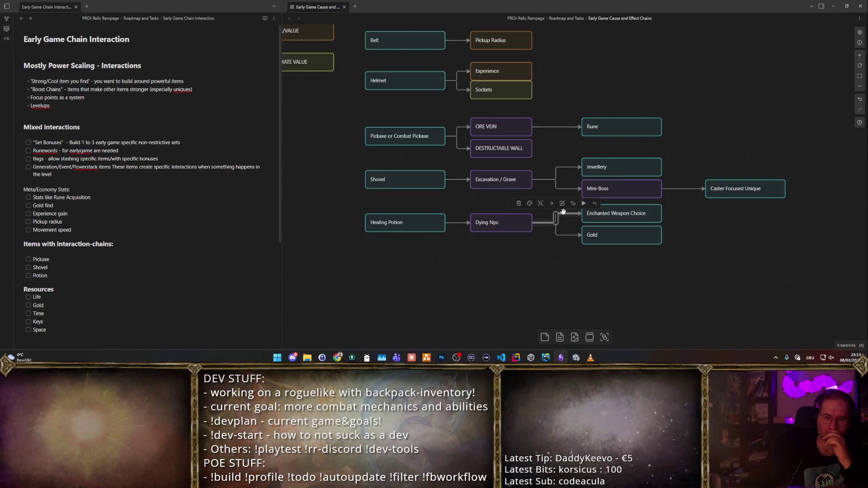
key(Return)
text(give potioin)
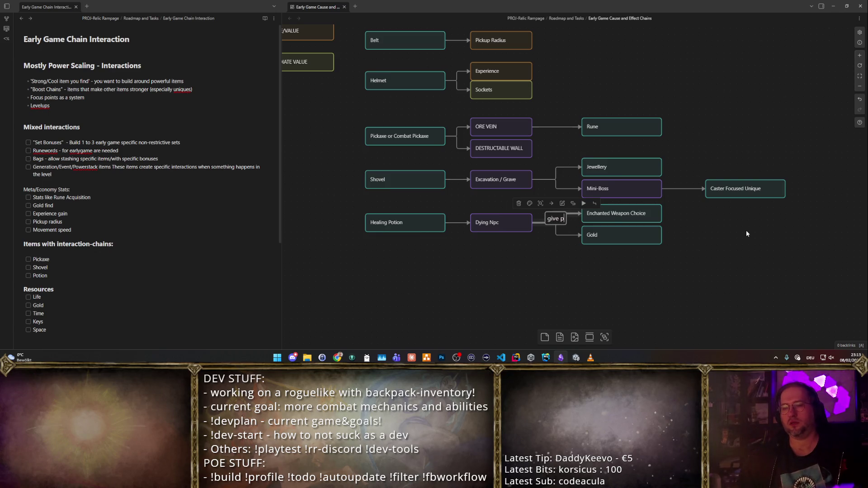
key(BackSpace)
key(BackSpace)
text(n)
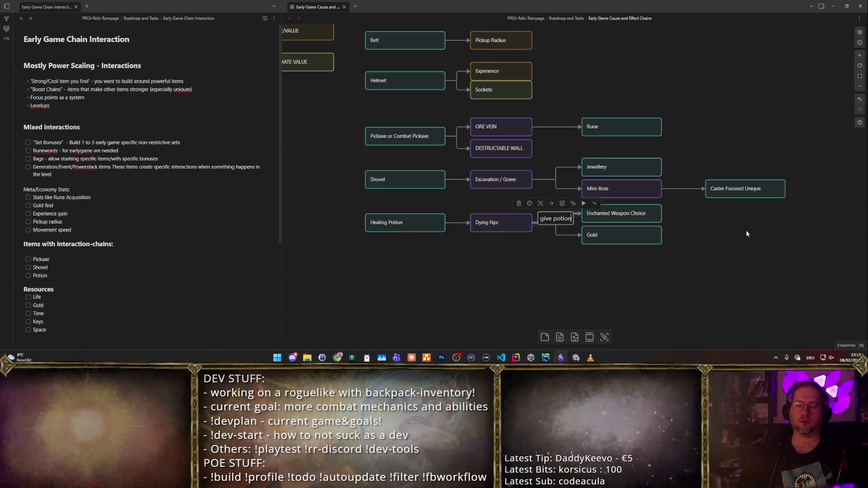
click(551, 244)
click(559, 220)
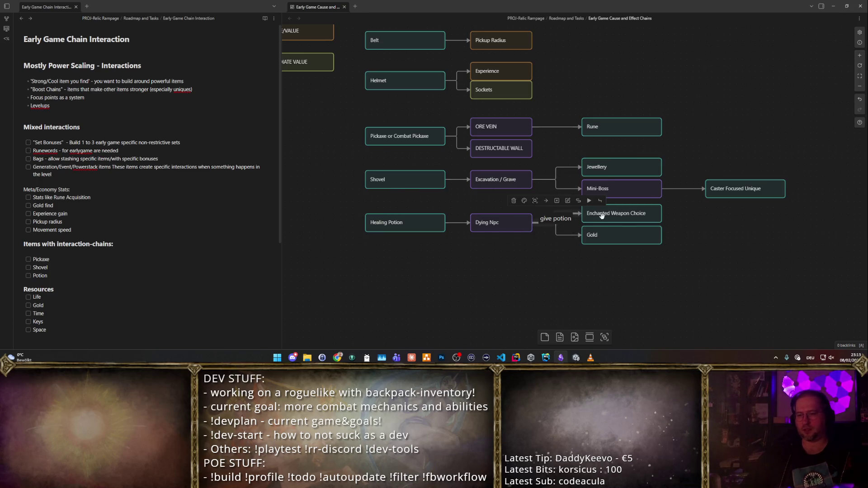
click(745, 275)
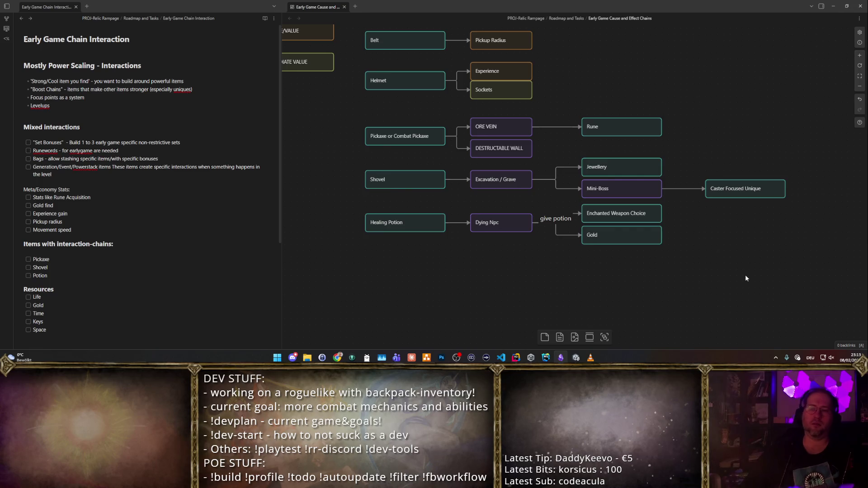
scroll(748, 265, up, 2)
scroll(752, 248, down, 1)
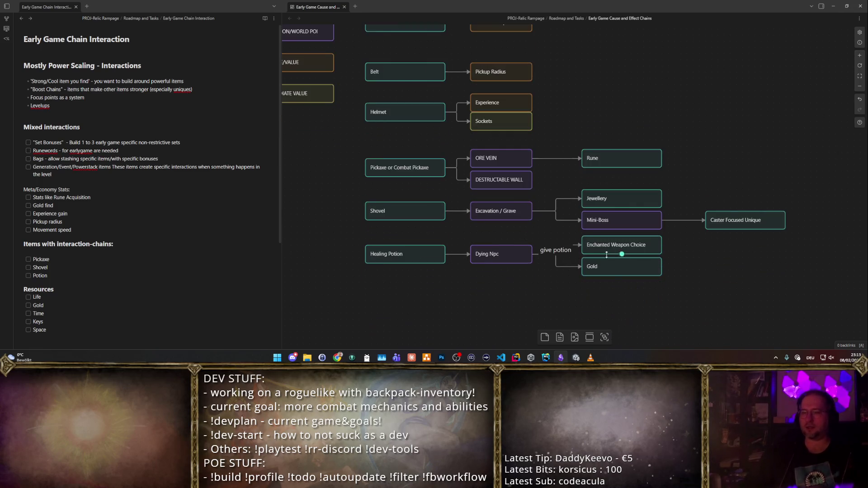
drag(616, 268, 618, 283)
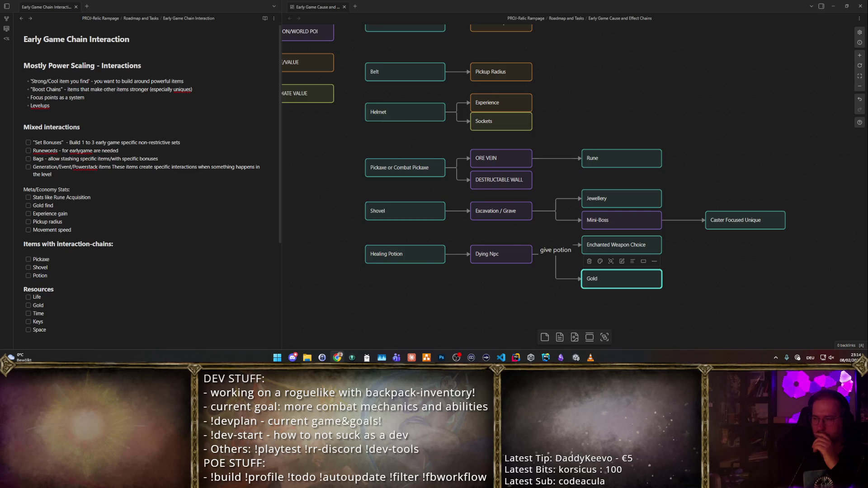
- Deselect the lowered Gold node and scroll through the canvas and note pane
click(772, 151)
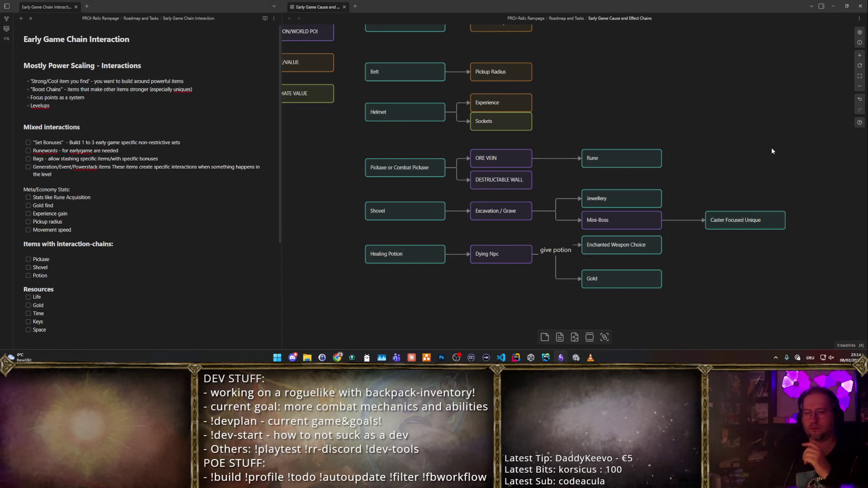
scroll(677, 132, up, 2)
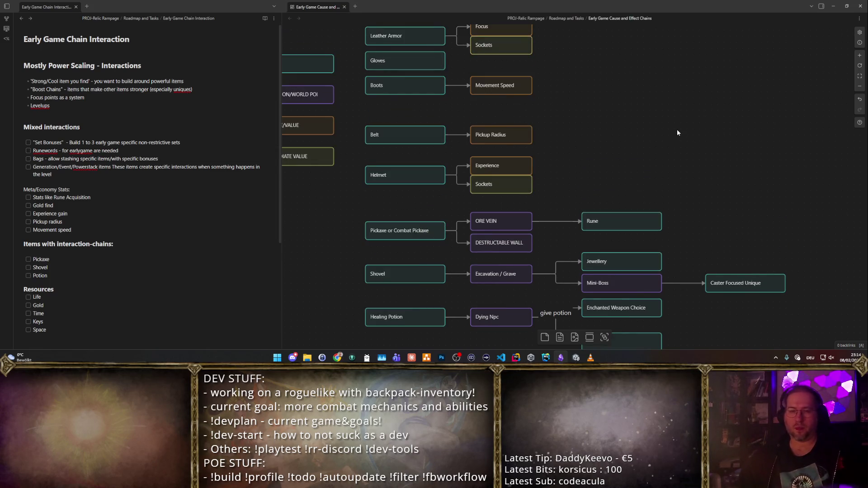
scroll(677, 130, up, 1)
scroll(678, 126, down, 4)
scroll(678, 129, up, 4)
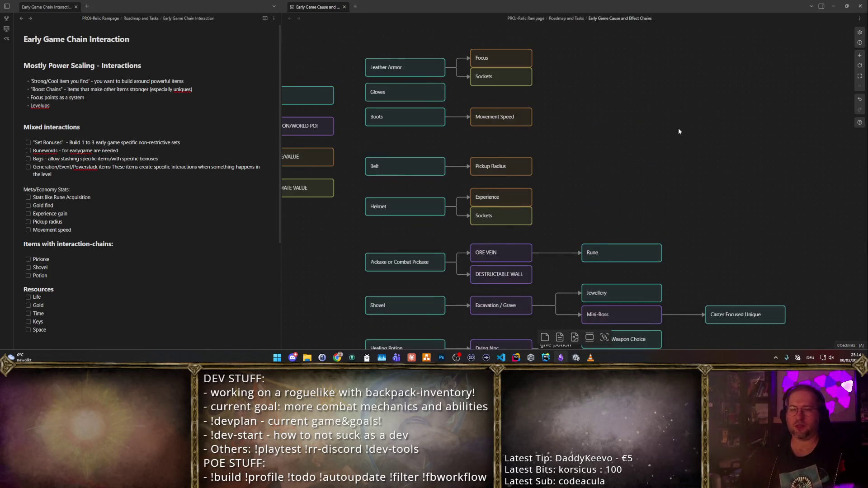
scroll(66, 167, down, 3)
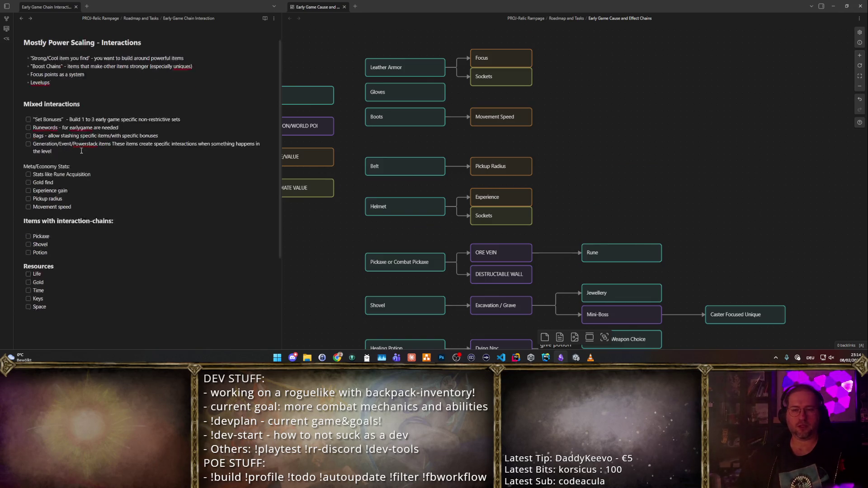
scroll(384, 202, down, 2)
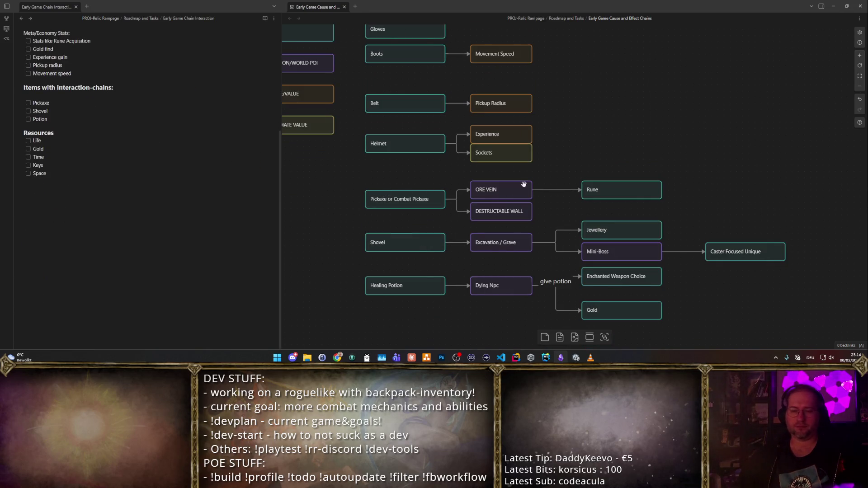
- Move Rune above ORE VEIN, copy it below as Gold, and link ORE VEIN to Gold
drag(597, 190, 597, 171)
click(604, 193)
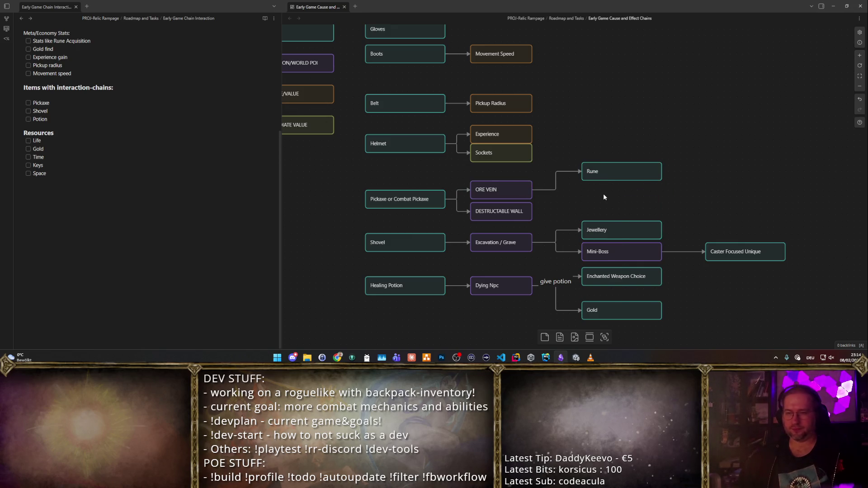
click(605, 173)
key(ctrl+c)
key(ctrl+v)
drag(554, 180, 600, 174)
double_click(611, 182)
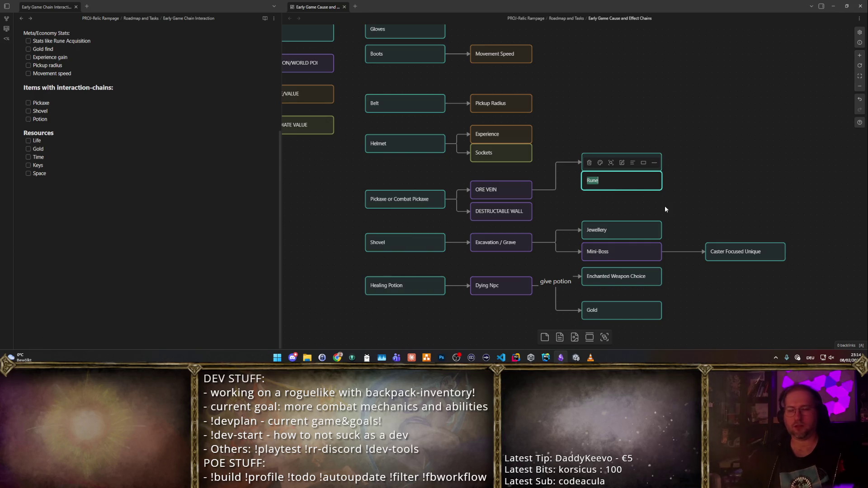
text(Gold)
click(700, 201)
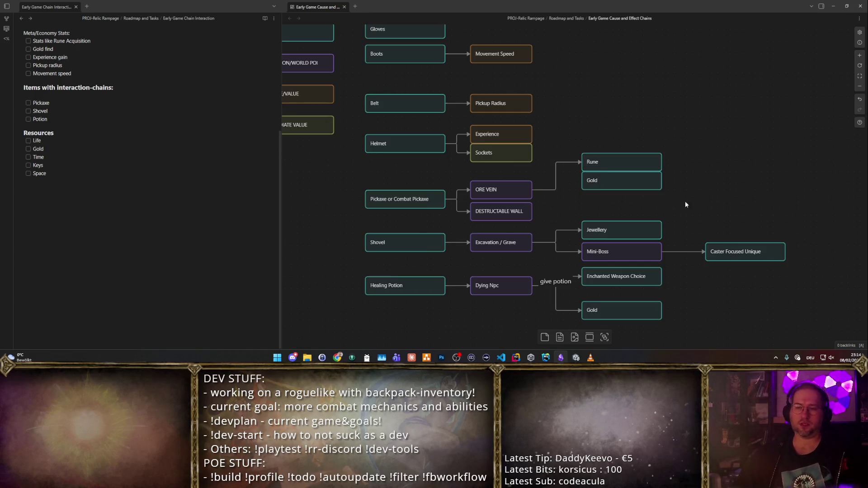
mouse_move(533, 190)
mouse_down()
mouse_move(588, 181)
mouse_move(616, 200)
mouse_up()
- Duplicate the Gold card beneath it and rename the copy Iron Ore
click(612, 181)
mouse_move(533, 199)
mouse_down()
mouse_move(575, 201)
mouse_move(535, 194)
mouse_up()
click(547, 199)
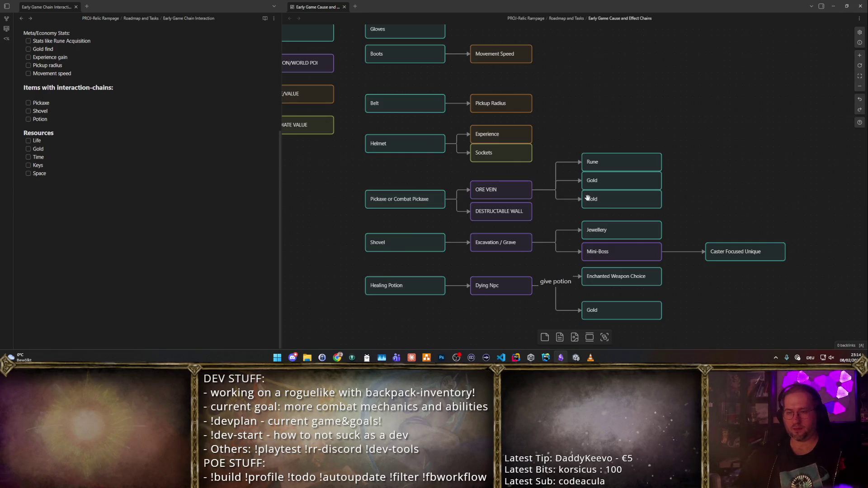
double_click(602, 198)
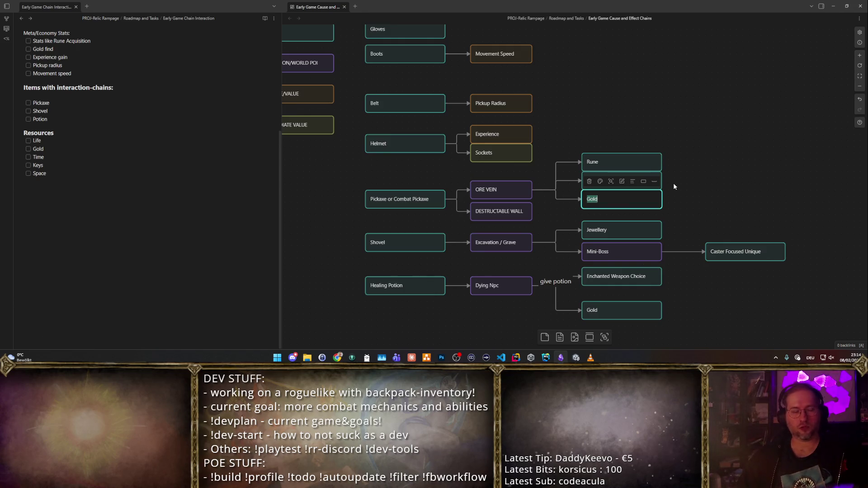
text(Iron Ore)
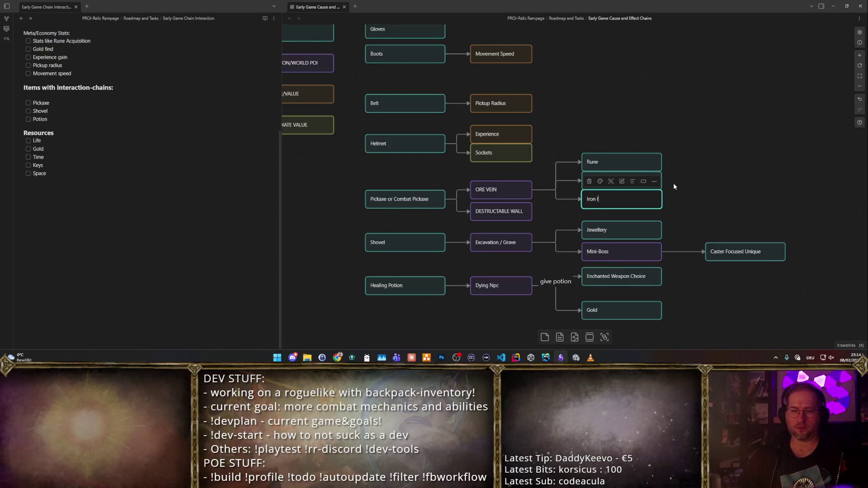
click(782, 195)
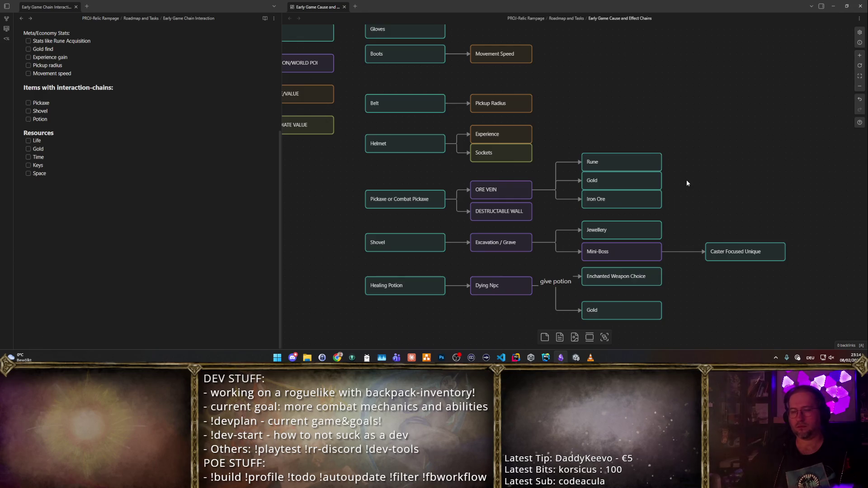
drag(687, 183, 619, 184)
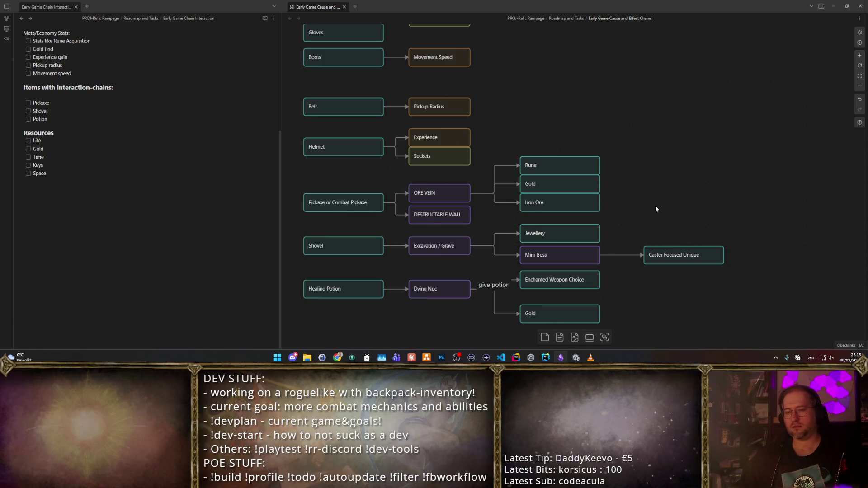
- Colour the two Gold nodes (under Rune and after give potion) orange
click(578, 207)
click(615, 199)
click(567, 204)
click(509, 182)
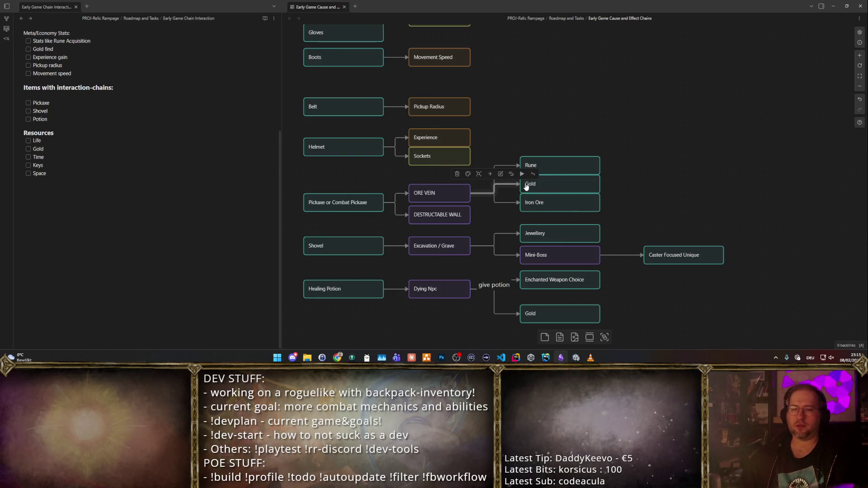
click(569, 181)
click(538, 167)
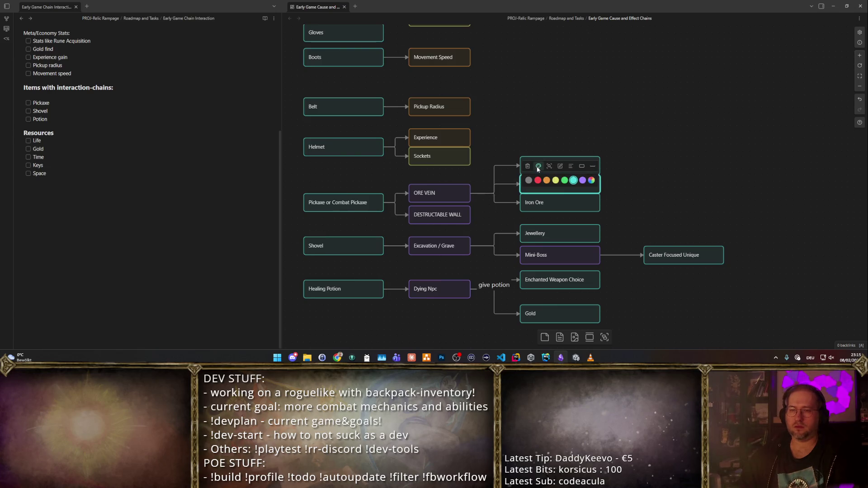
click(546, 180)
click(619, 221)
click(569, 319)
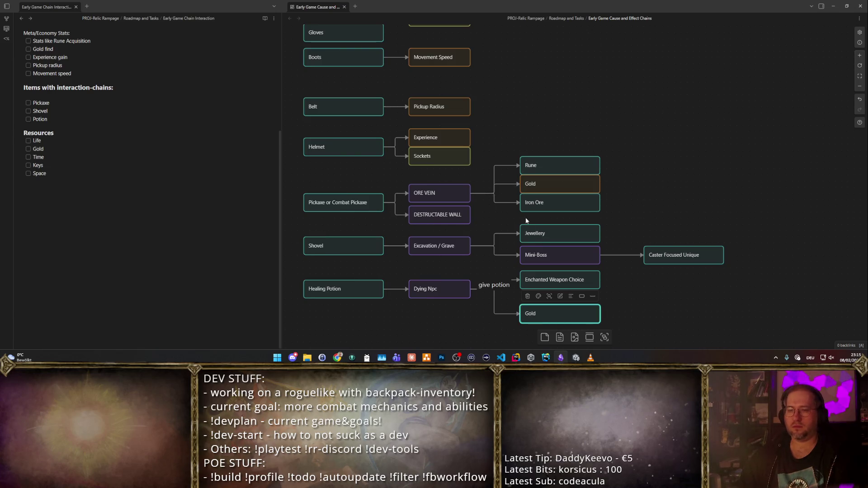
click(538, 296)
click(546, 311)
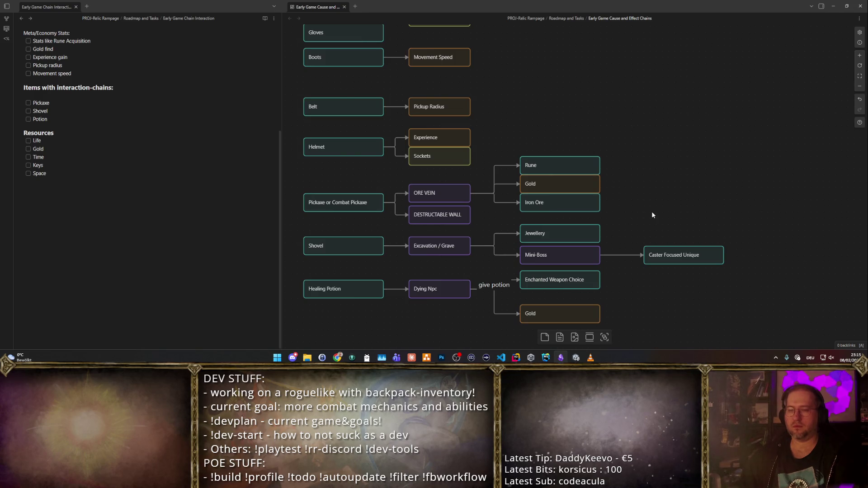
- Create a new card to the right of Iron Ore with the text 'Sell'
click(568, 201)
click(620, 190)
mouse_move(579, 203)
mouse_down()
mouse_move(582, 186)
mouse_move(678, 185)
mouse_up()
double_click(669, 188)
key(BackSpace)
key(ctrl+a)
text(Sell)
click(626, 210)
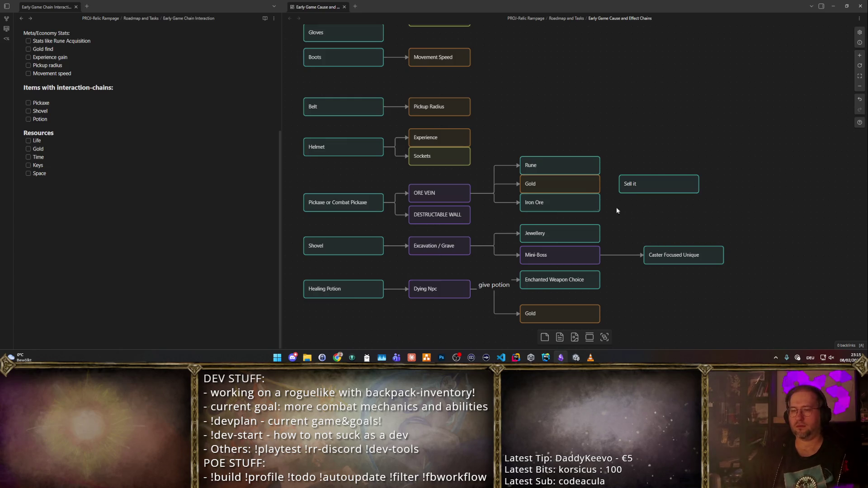
- Make the new card orange, rename it 'GOLD', and move it further right
click(642, 184)
click(638, 169)
click(644, 181)
double_click(655, 180)
text(GOLD)
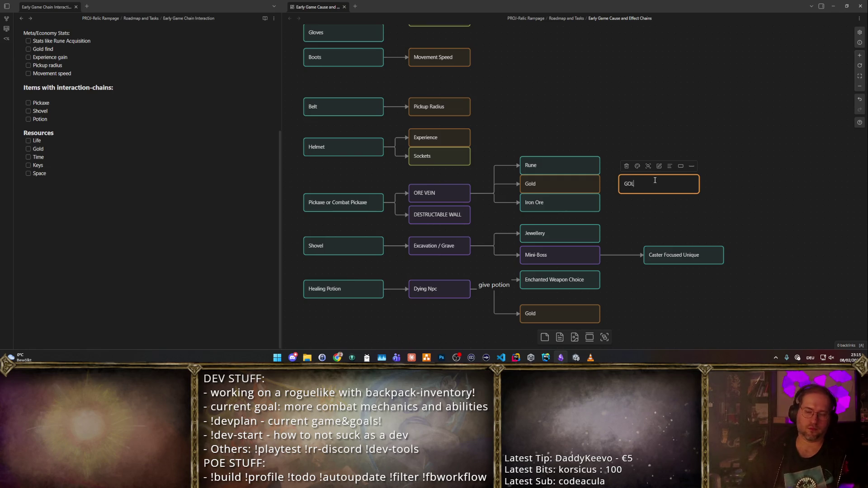
key(Escape)
mouse_move(650, 181)
mouse_down()
mouse_move(675, 180)
mouse_move(675, 171)
mouse_up()
- Duplicate the Iron Ore node below GOLD and rename it 'Anvil'
click(576, 203)
key(ctrl+c)
key(ctrl+v)
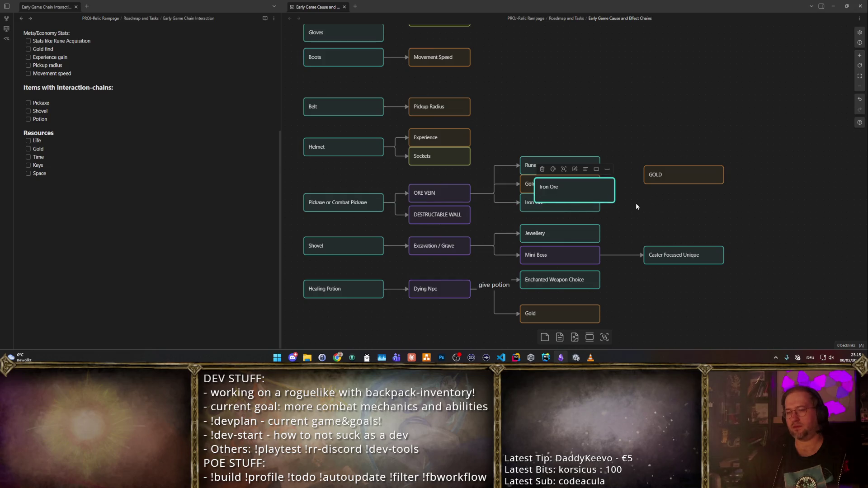
drag(563, 186, 674, 202)
double_click(663, 199)
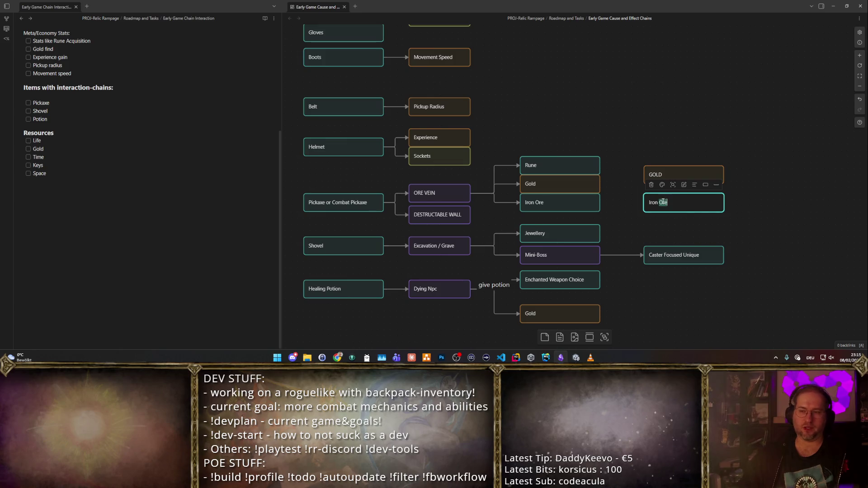
text(a)
key(ctrl+a)
text(Anviol)
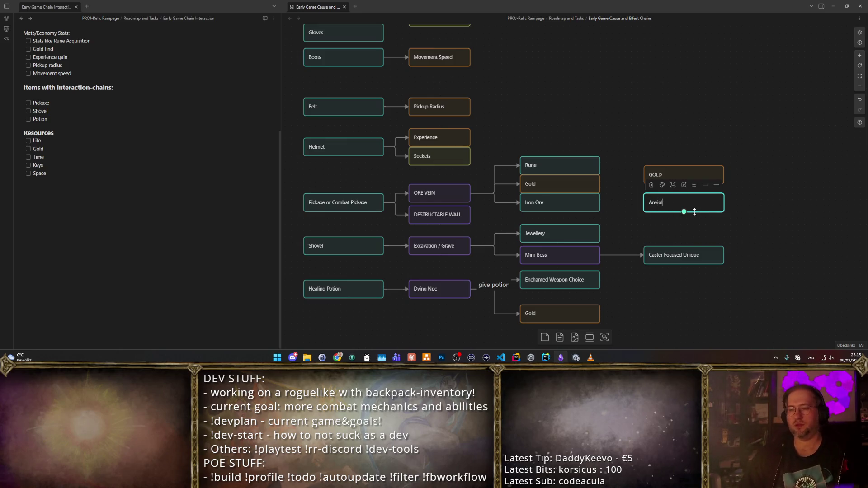
click(617, 217)
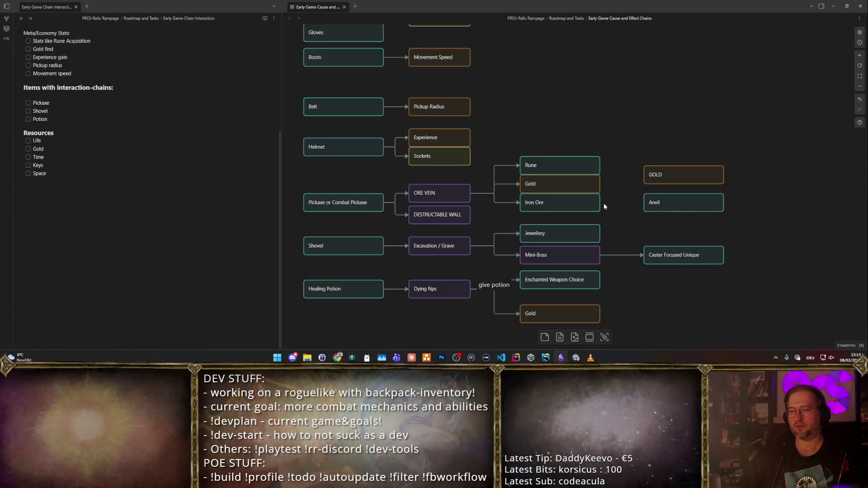
- Draw arrows from Iron Ore to both Anvil and GOLD
mouse_move(600, 202)
mouse_down()
mouse_move(649, 200)
mouse_move(663, 214)
mouse_up()
mouse_move(600, 202)
mouse_down()
mouse_move(647, 182)
mouse_move(670, 193)
mouse_up()
click(679, 153)
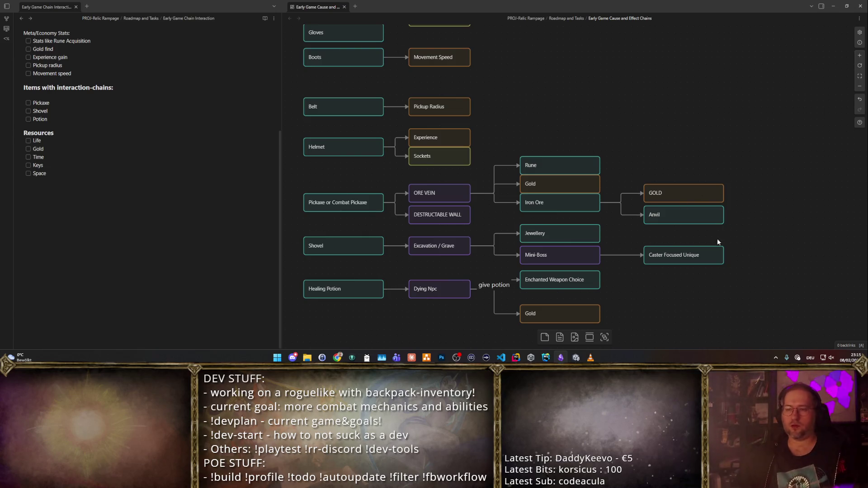
- Add a 'Melee Boost' card right of Anvil, copied from Pickup Radius, with an arrow from Anvil
click(436, 104)
key(ctrl+c)
key(ctrl+v)
drag(578, 186, 788, 216)
double_click(788, 216)
key(ctrl+a)
text(Melee B)
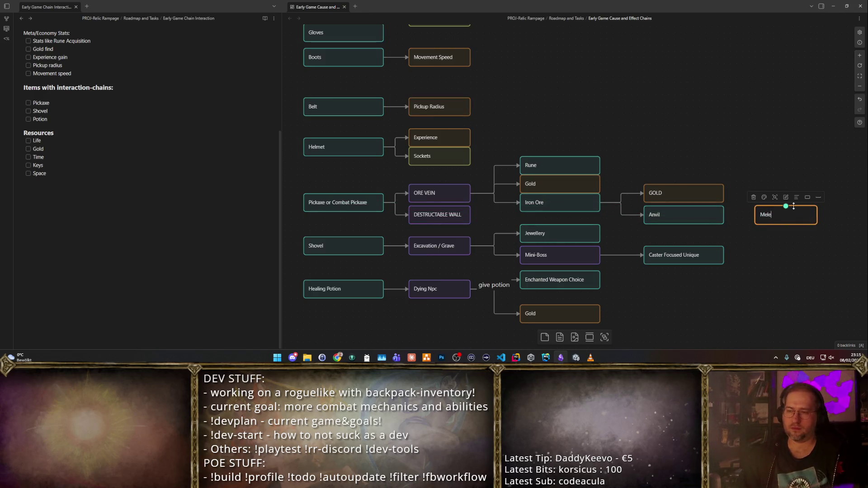
text(oost)
click(773, 262)
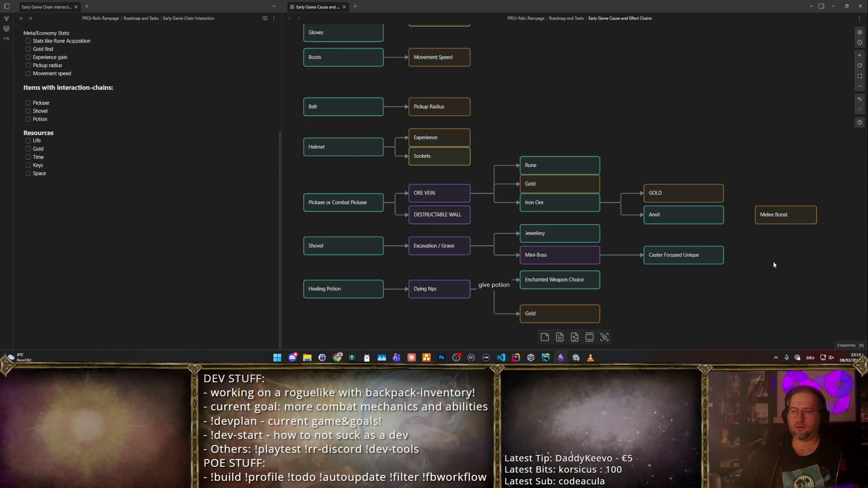
drag(725, 215, 768, 214)
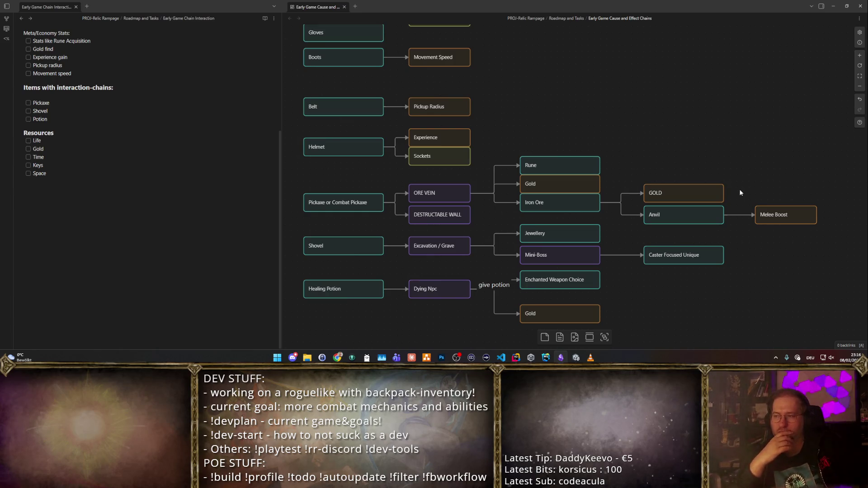
scroll(719, 187, up, 3)
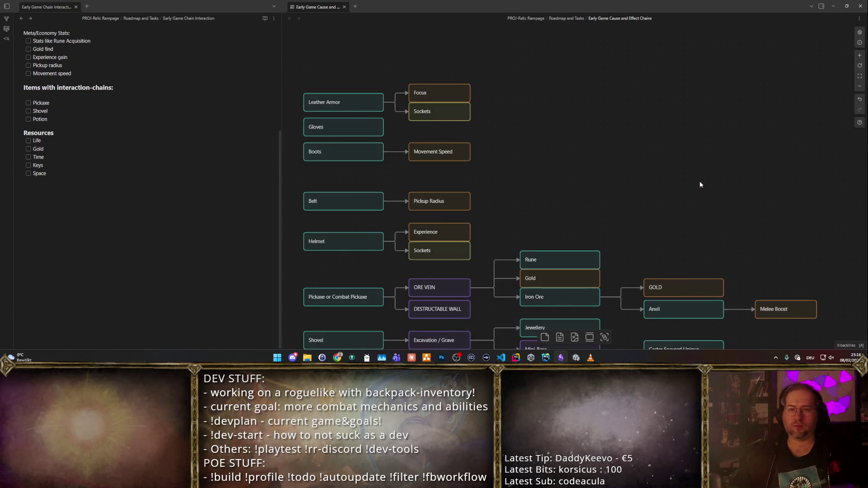
scroll(633, 164, down, 2)
scroll(634, 154, down, 2)
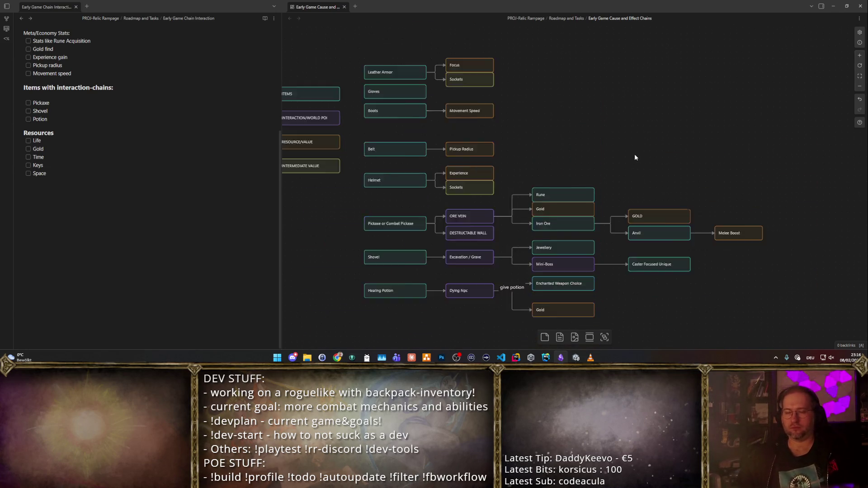
scroll(636, 151, up, 2)
drag(686, 137, 695, 124)
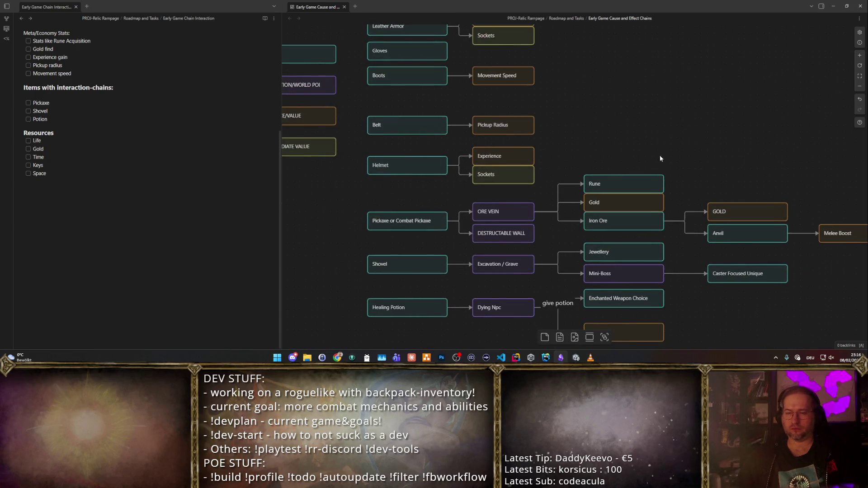
scroll(660, 159, up, 2)
mouse_move(627, 200)
mouse_down()
mouse_move(633, 171)
mouse_move(597, 118)
mouse_move(624, 217)
mouse_move(597, 84)
mouse_move(622, 207)
mouse_up()
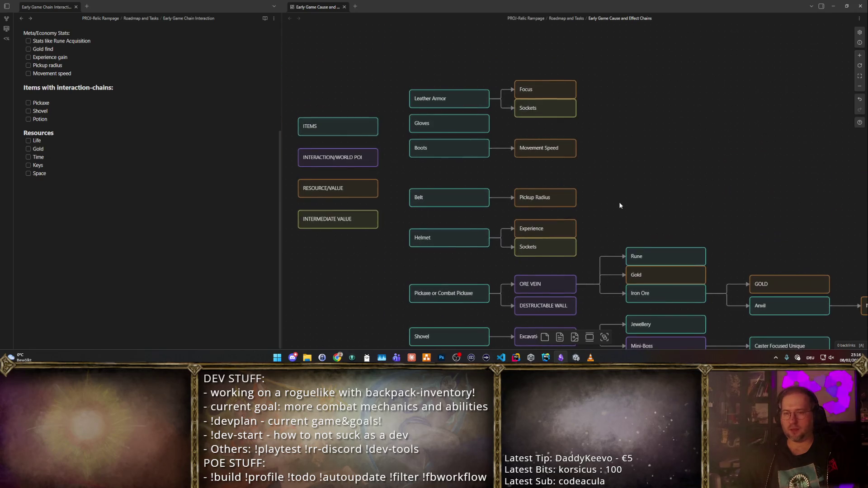
scroll(615, 172, right, 2)
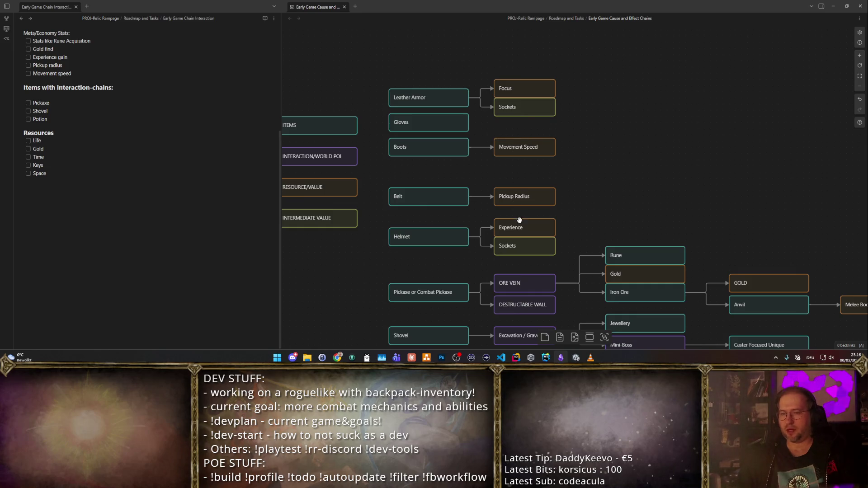
drag(646, 194, 644, 154)
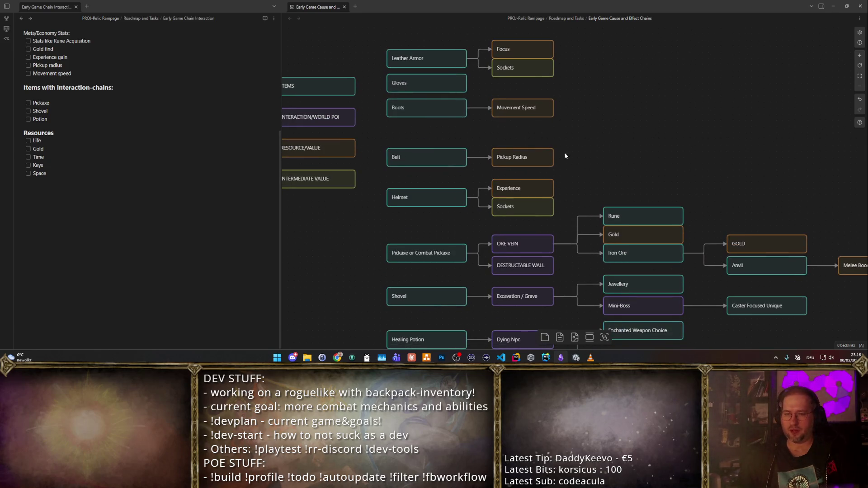
- Copy the Rune node into the space right of Boots and rename it 'Gold Gain'
click(548, 69)
click(636, 215)
key(ctrl+c)
click(644, 166)
key(ctrl+v)
drag(594, 190, 661, 128)
double_click(661, 129)
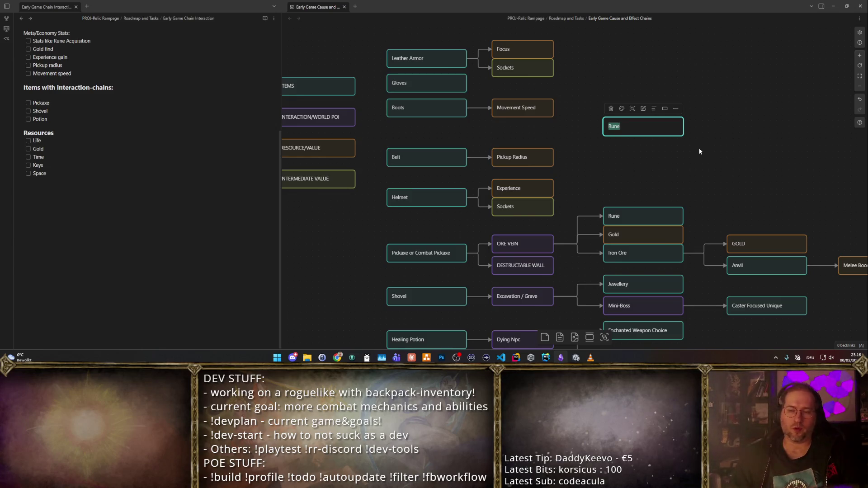
key(BackSpace)
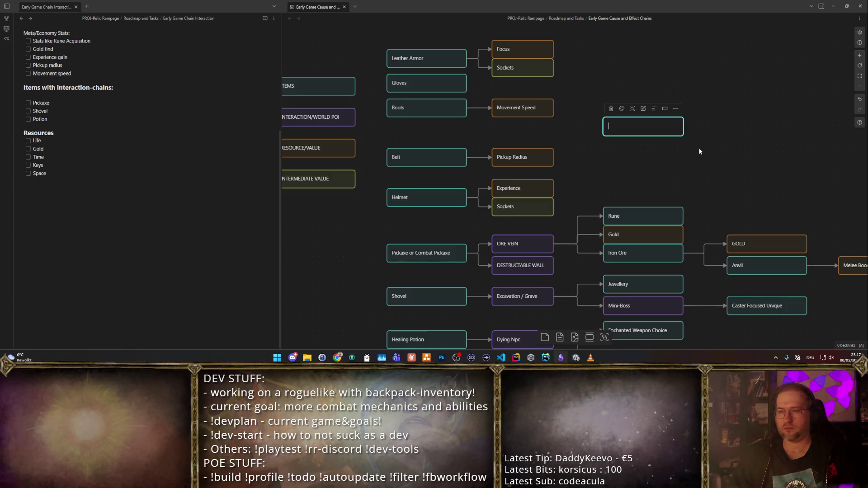
text(Gold Gain)
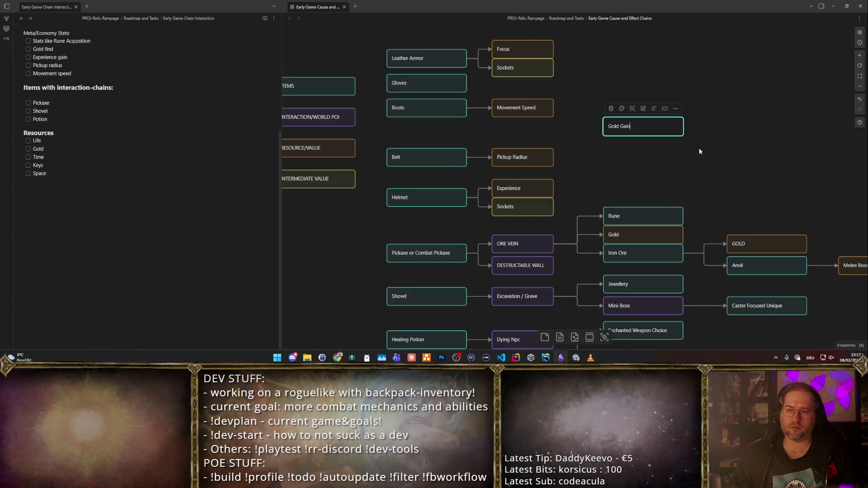
key(ctrl+a)
key(BackSpace)
text(Gold Gain)
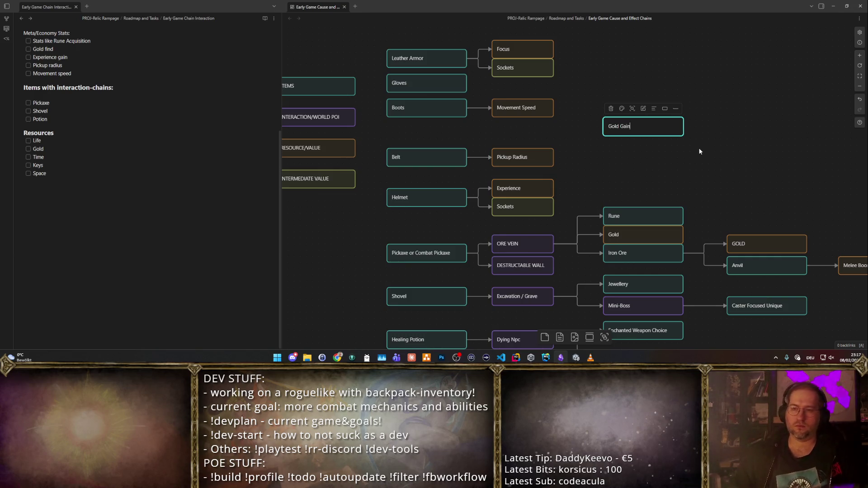
click(700, 152)
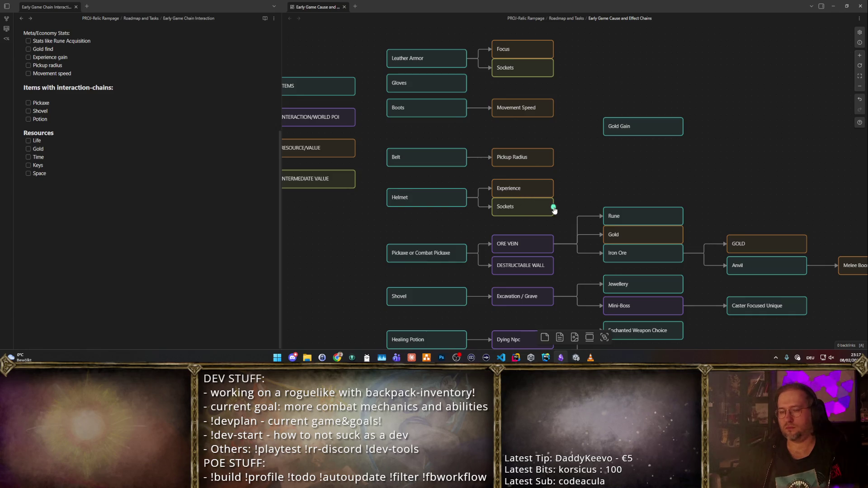
- Link Helmet's Sockets to it, rename it 'Runeword: Gold Gain', and copy it beside Leather Armor's Sockets
mouse_move(554, 209)
mouse_down()
mouse_move(597, 132)
mouse_move(608, 128)
mouse_move(634, 176)
mouse_up()
double_click(635, 176)
text(Run)
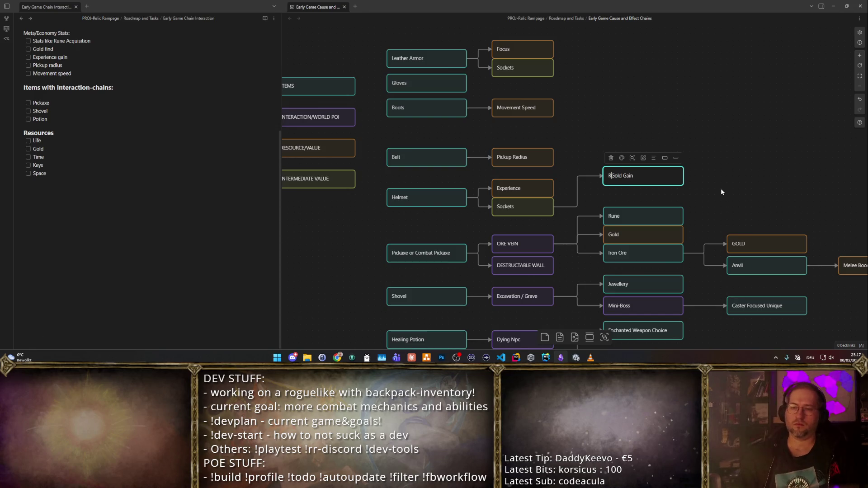
text(word)
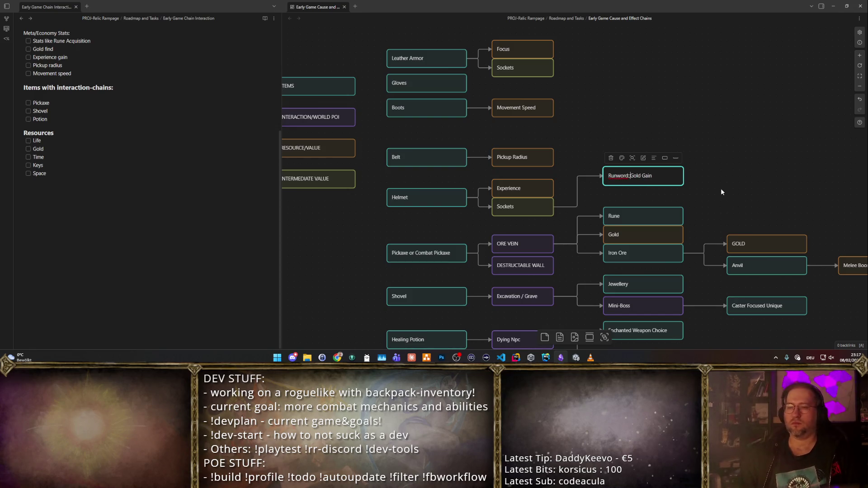
text(: )
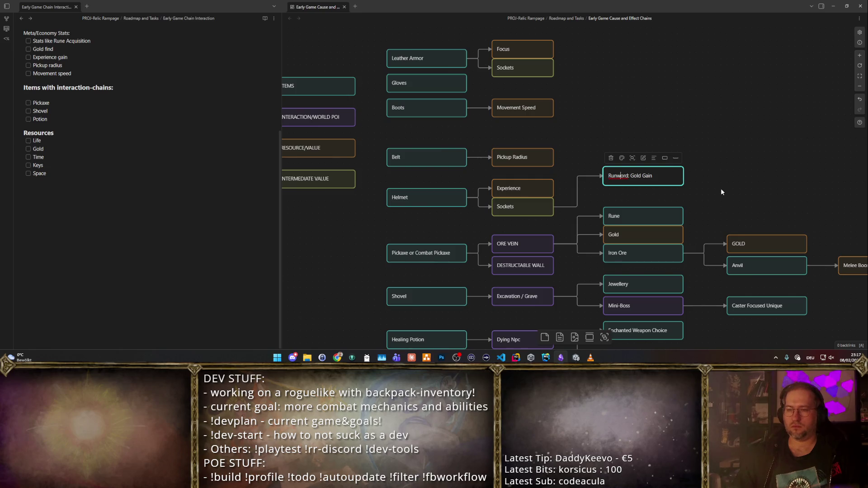
text(e)
key(Escape)
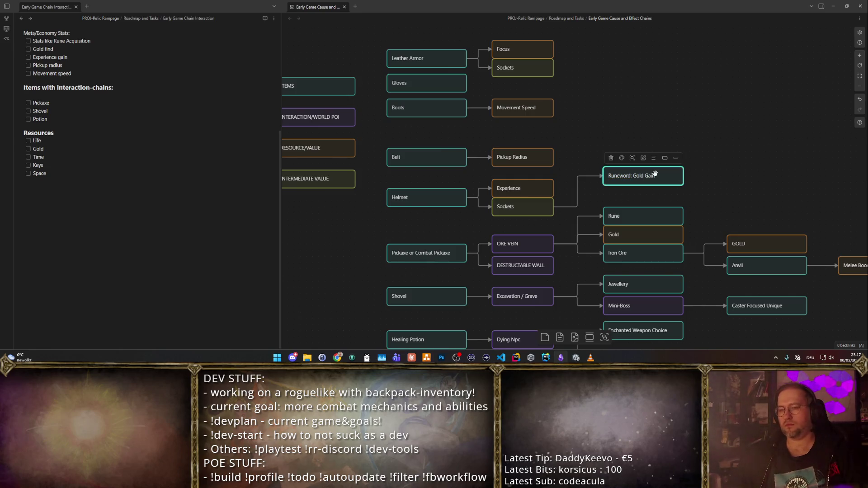
mouse_move(655, 174)
mouse_down()
mouse_move(588, 189)
mouse_move(643, 66)
mouse_up()
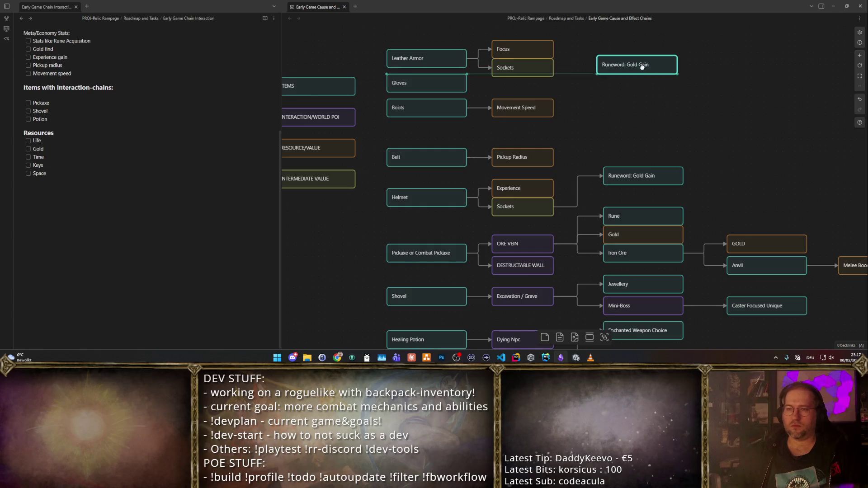
- Link Leather Armor's Sockets to the copied card and rename it 'Runeword: Magic Find'
drag(554, 68, 605, 65)
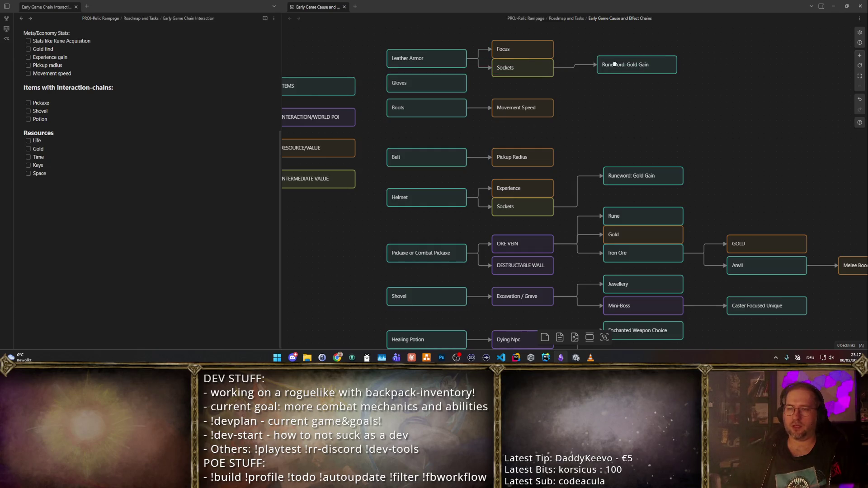
double_click(615, 64)
key(ctrl+a)
text(Runeword: )
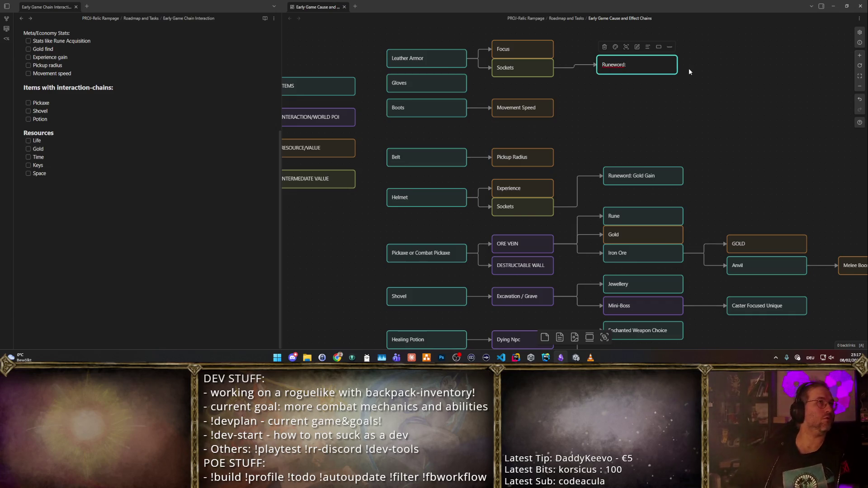
text(M)
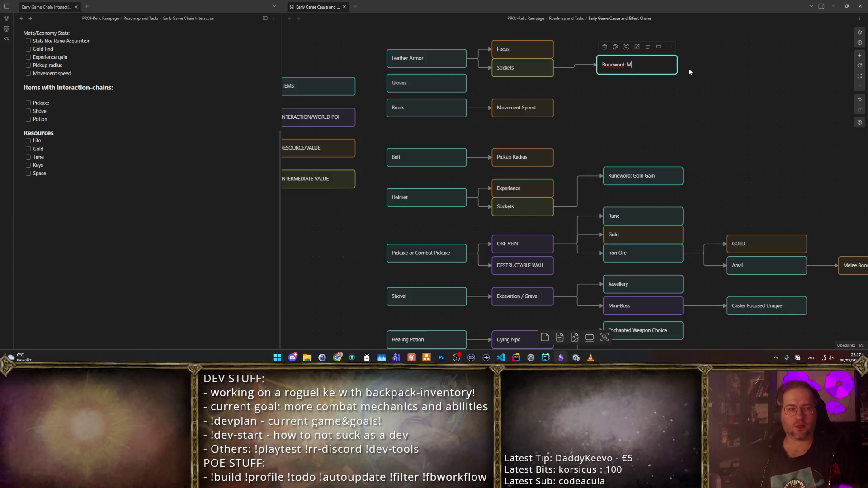
text(agic Find)
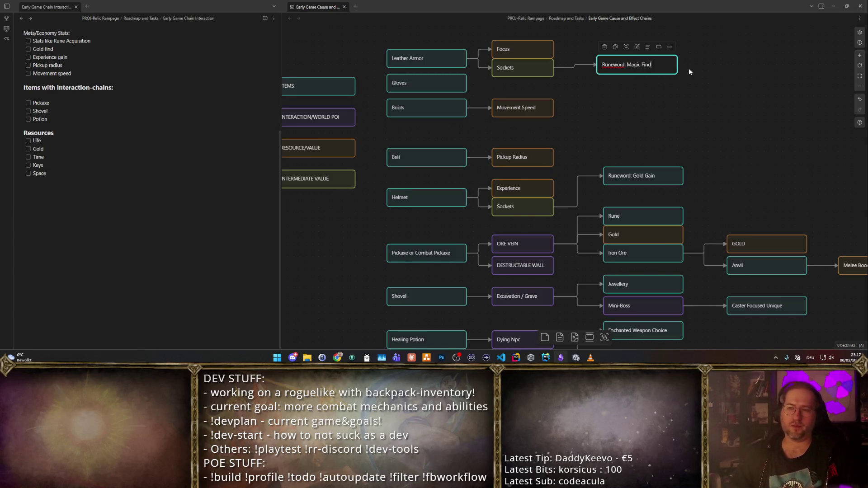
key(Escape)
mouse_move(660, 68)
mouse_down()
mouse_move(708, 134)
mouse_move(624, 109)
mouse_up()
click(701, 102)
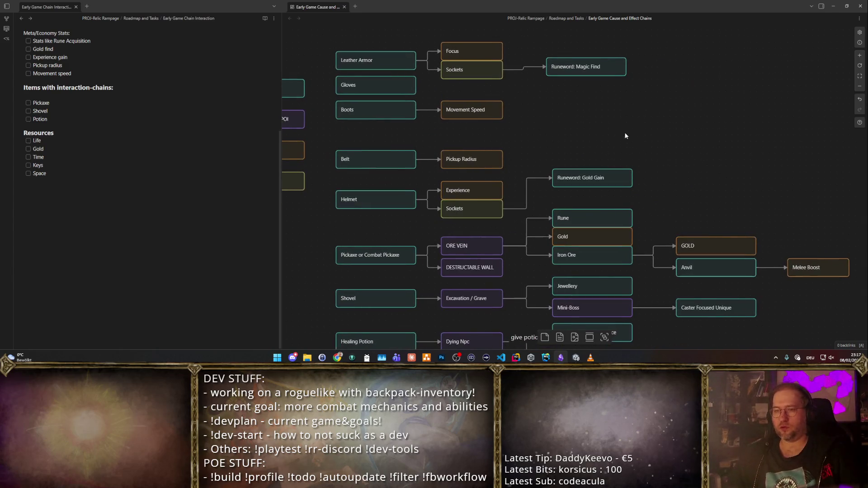
- Duplicate Runeword: Magic Find below it and rename the copy "Weapon Runeword: 'Slayer'"
click(599, 68)
key(ctrl+c)
key(ctrl+v)
drag(577, 186, 588, 113)
double_click(588, 119)
key(ctrl+a)
text(W)
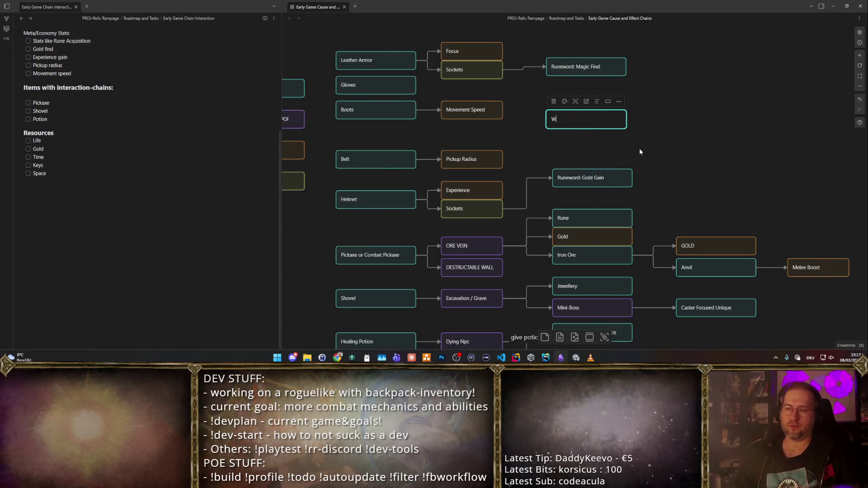
text(eapon Runewor)
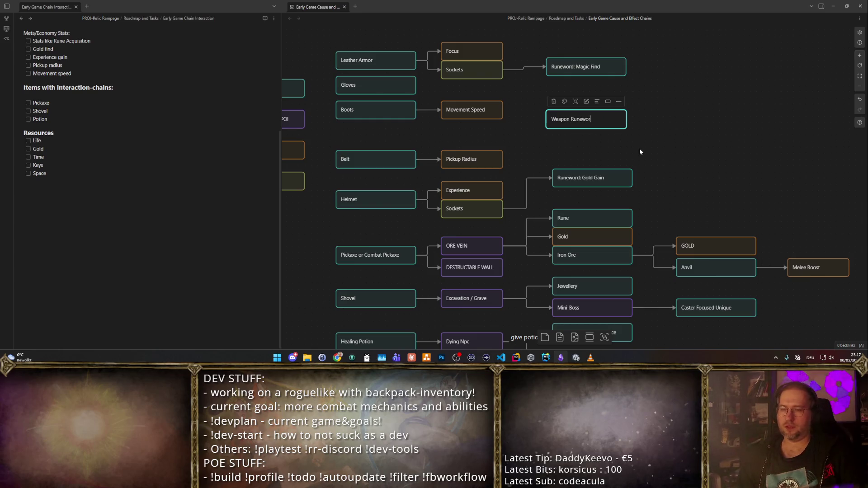
text(d: 'L)
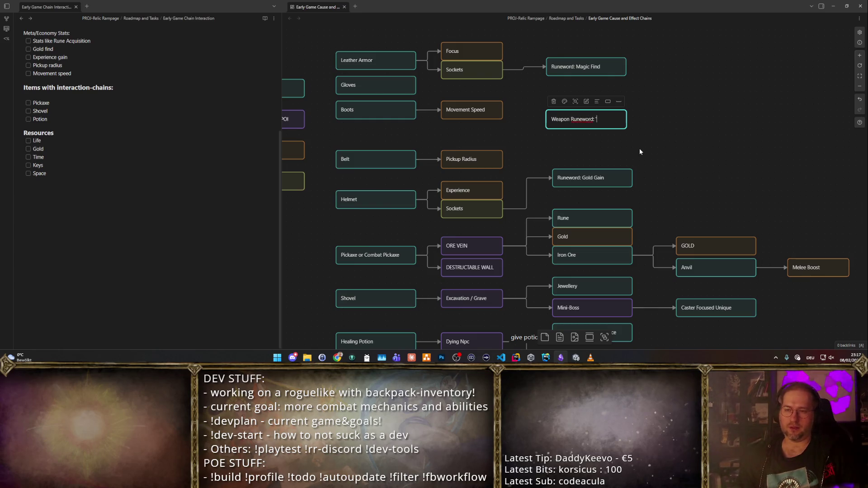
key(BackSpace)
text(Slayer')
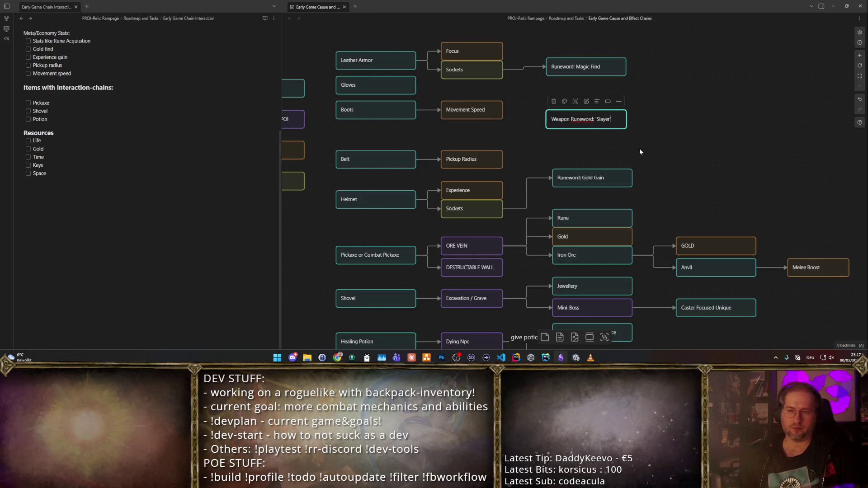
click(666, 119)
- Nudge the Slayer and Magic Find cards until they line up
drag(614, 123, 621, 122)
drag(573, 69, 578, 69)
click(665, 89)
click(591, 74)
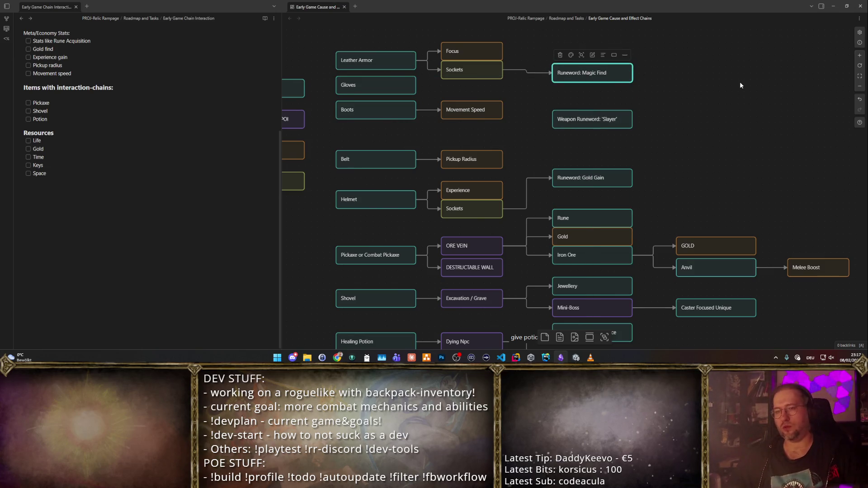
click(740, 84)
scroll(698, 140, down, 3)
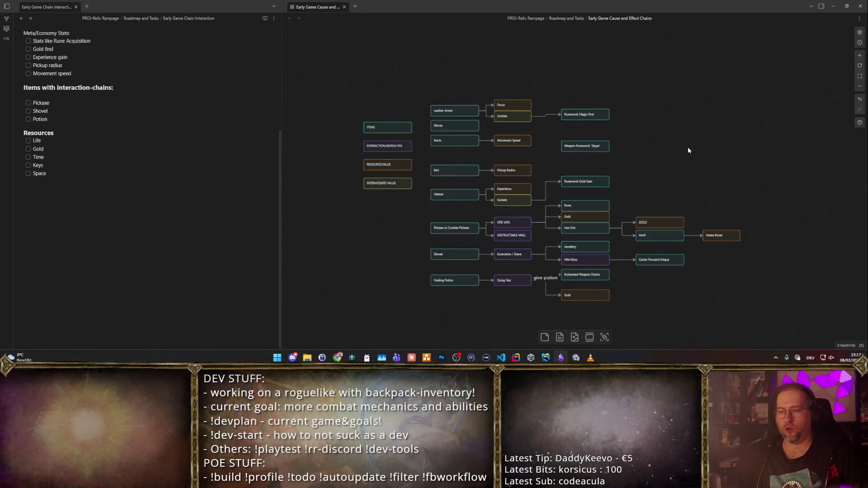
- Copy the Leather Armor card below Healing Potion and rename it 'Unique with direct values'
scroll(690, 145, up, 2)
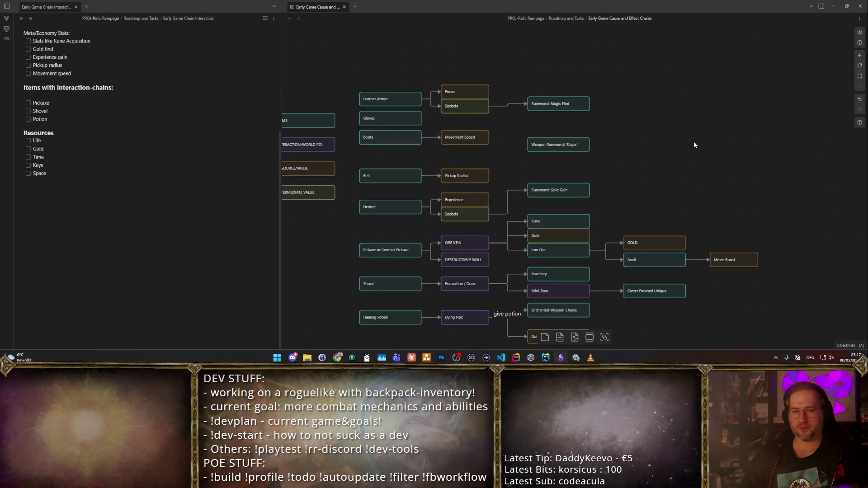
scroll(725, 141, down, 2)
scroll(725, 141, left, 2)
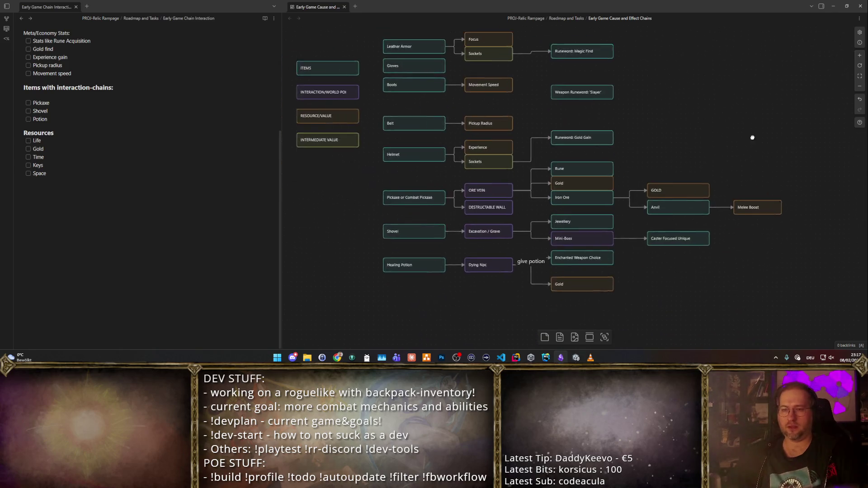
click(425, 58)
key(ctrl+c)
key(ctrl+v)
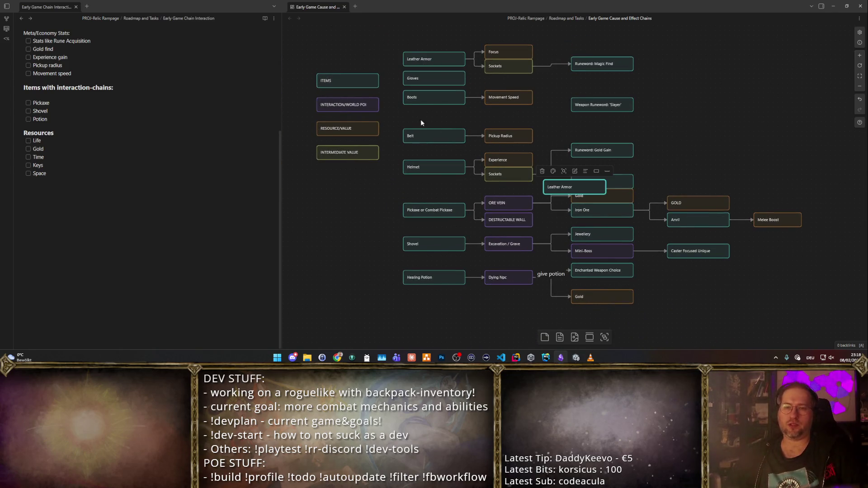
drag(566, 188, 437, 326)
double_click(442, 325)
key(ctrl+a)
text(uiquewith )
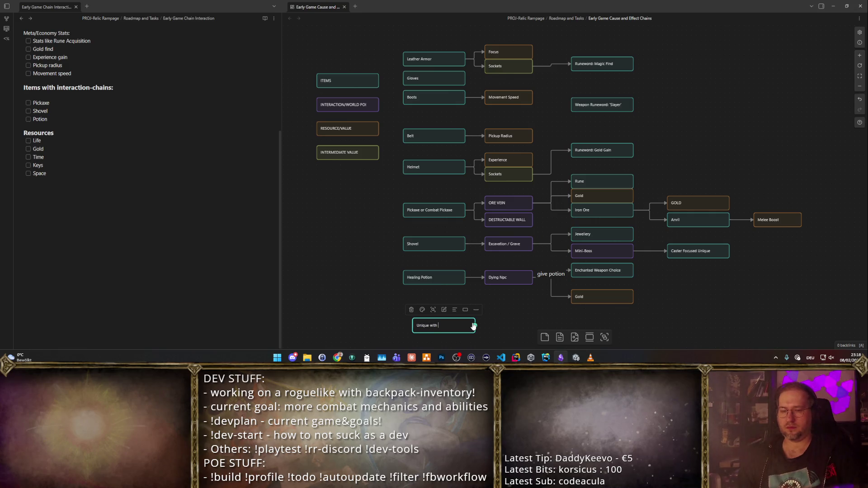
text(direct values)
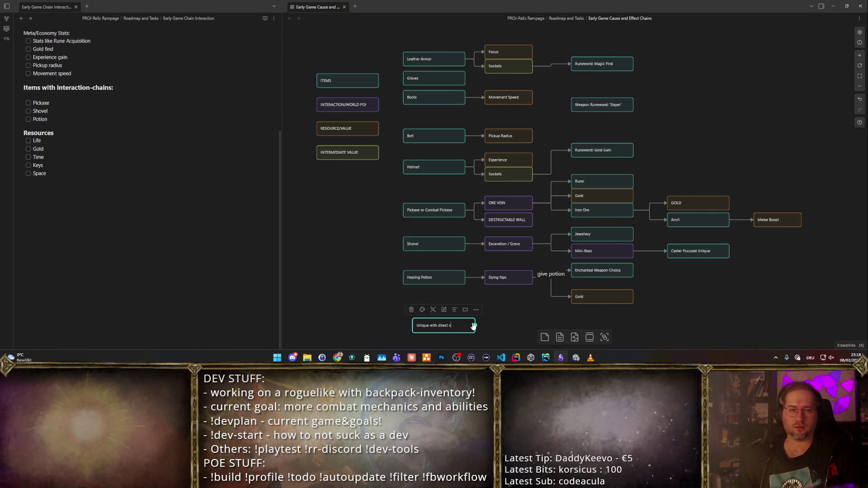
key(Escape)
- Shorten the Unique with direct values card and line it up with the column above
scroll(538, 313, down, 1)
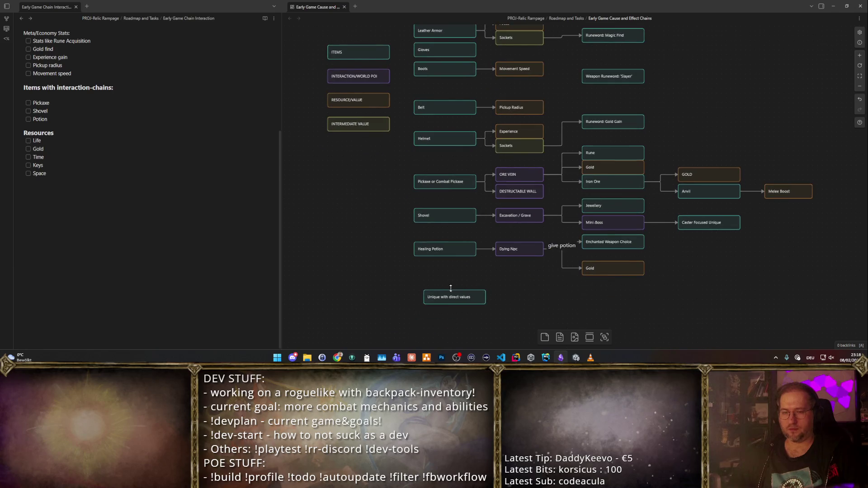
mouse_move(441, 285)
mouse_down()
mouse_move(437, 298)
mouse_move(463, 299)
mouse_up()
click(478, 311)
- Paste a copy below it and rename it 'Interesting bags'
key(ctrl+v)
mouse_move(571, 190)
mouse_down()
mouse_move(440, 251)
mouse_move(440, 319)
mouse_up()
double_click(456, 314)
key(ctrl+a)
text(Bags for)
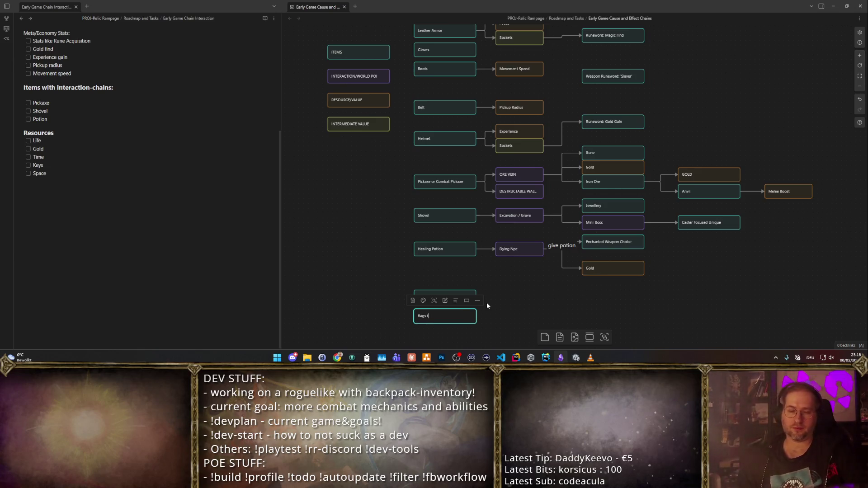
key(ctrl+a)
key(BackSpace)
text(Interesting bags)
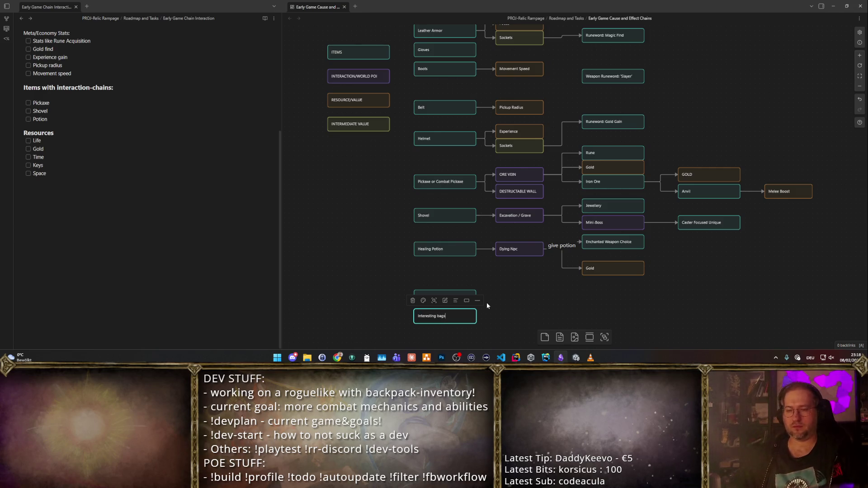
click(565, 293)
drag(658, 260, 639, 257)
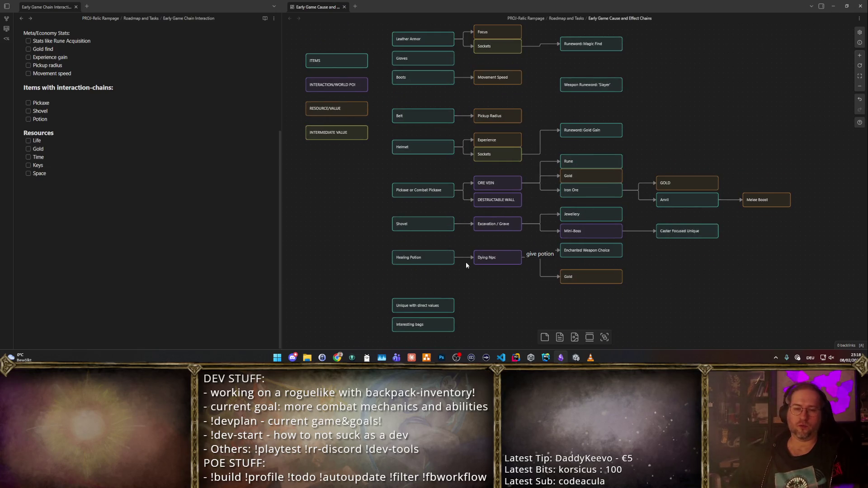
scroll(497, 266, down, 2)
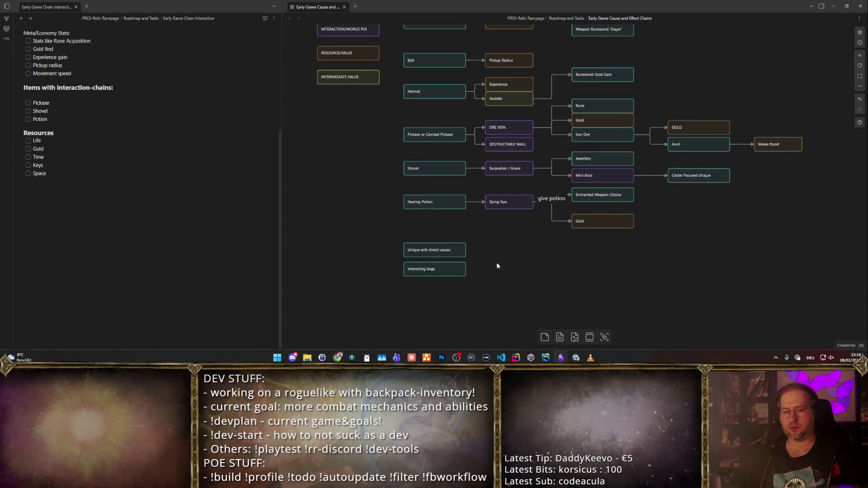
- Copy Interesting bags left of Healing Potion, rename it 'Potion bag', and connect it to Healing Potion
click(434, 269)
key(ctrl+c)
click(474, 303)
key(ctrl+v)
mouse_move(588, 184)
mouse_down()
mouse_move(331, 204)
mouse_move(348, 201)
mouse_up()
double_click(349, 202)
text(Potion bag)
click(356, 214)
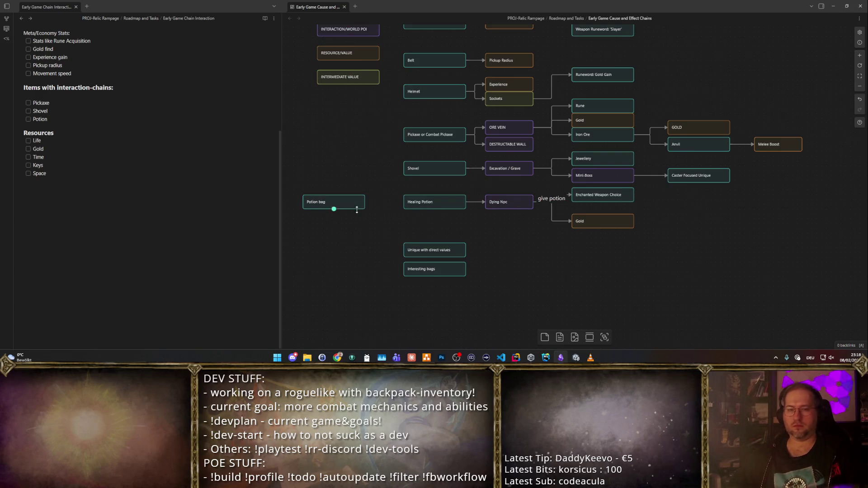
mouse_move(365, 202)
mouse_down()
mouse_move(406, 202)
mouse_move(385, 276)
mouse_up()
- Fit the whole canvas in view, then return to the running game
key(shift+1)
scroll(582, 267, up, 3)
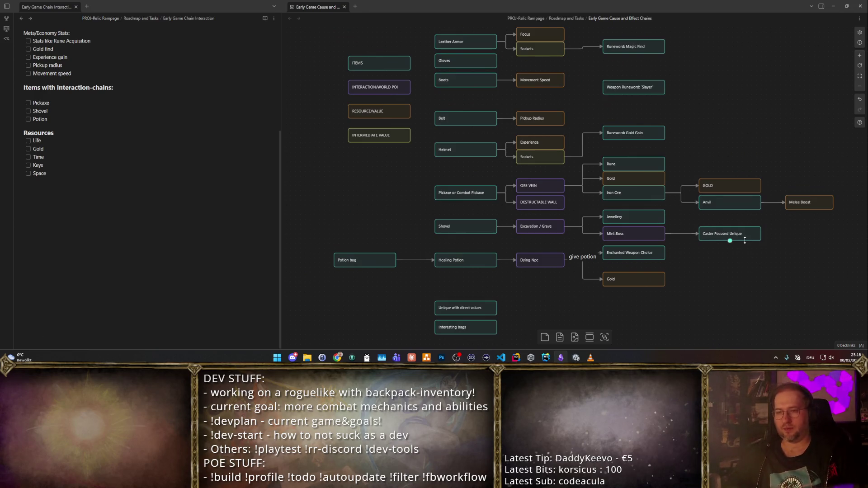
scroll(706, 116, down, 1)
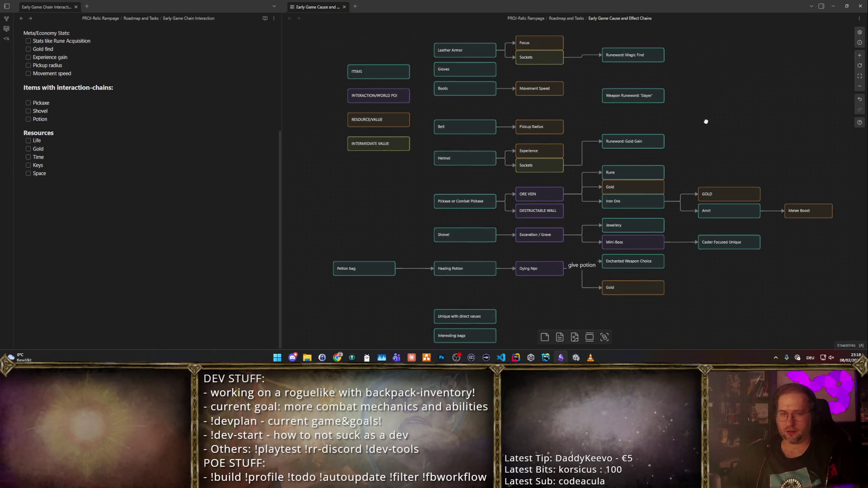
drag(705, 114, 709, 118)
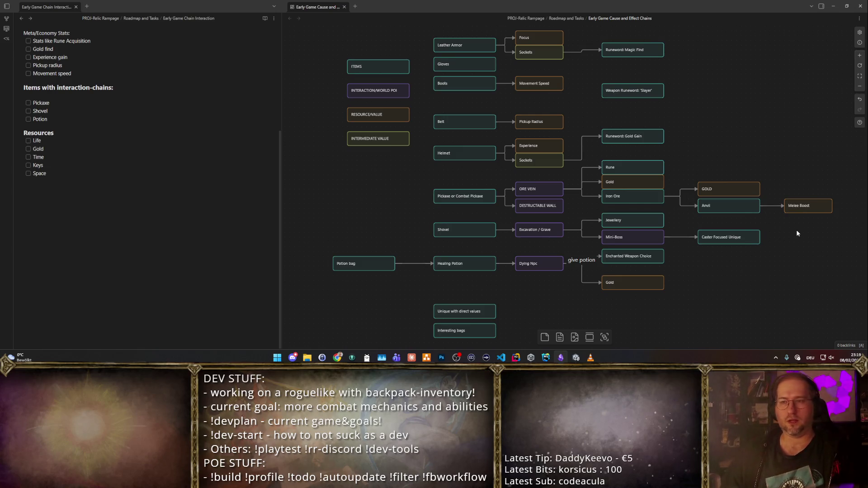
key(alt+Tab)
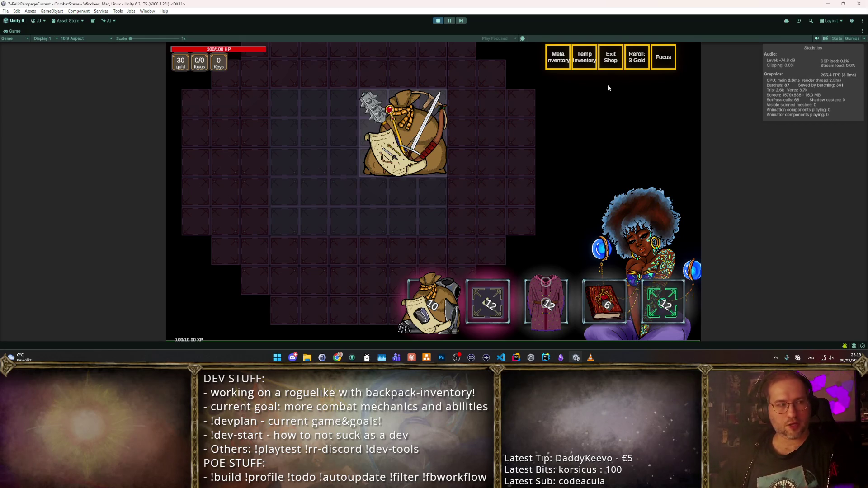
- Choose the Basic Staff, put the robe in the backpack, and reroll the shop twice
key(Escape)
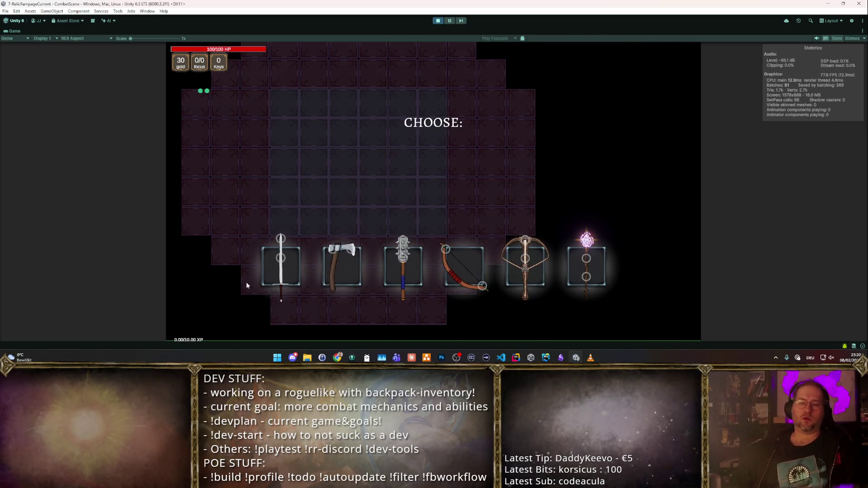
click(581, 264)
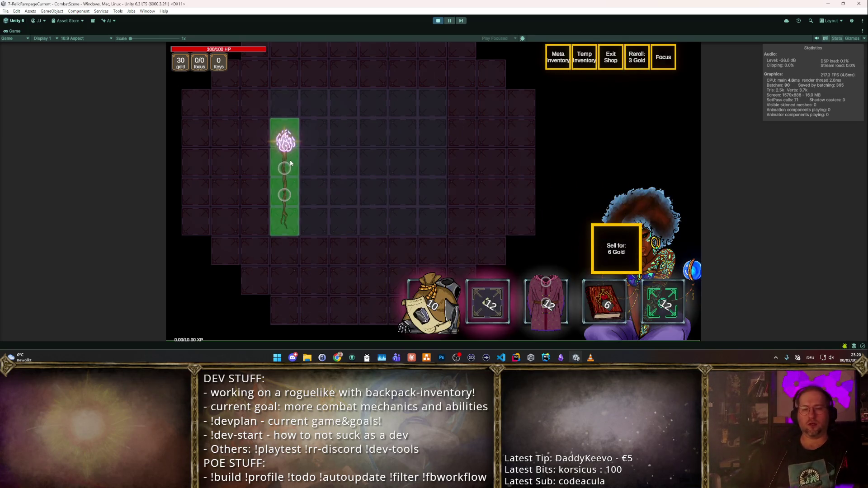
drag(546, 303, 418, 202)
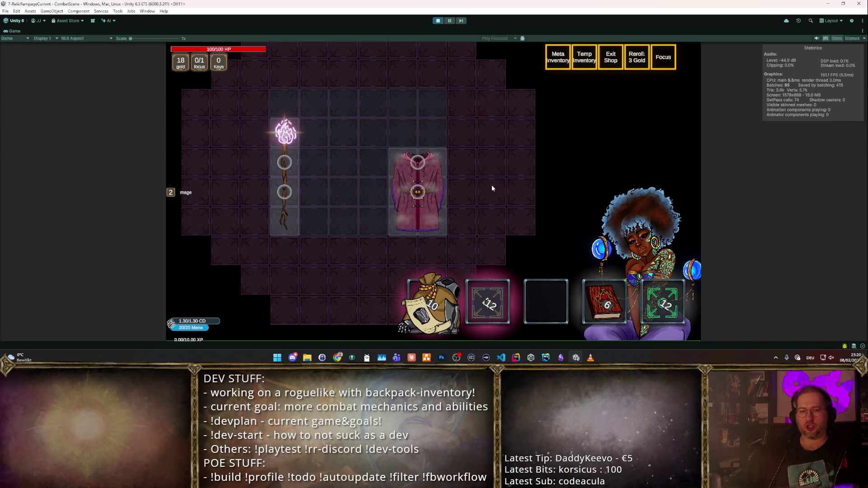
key(r)
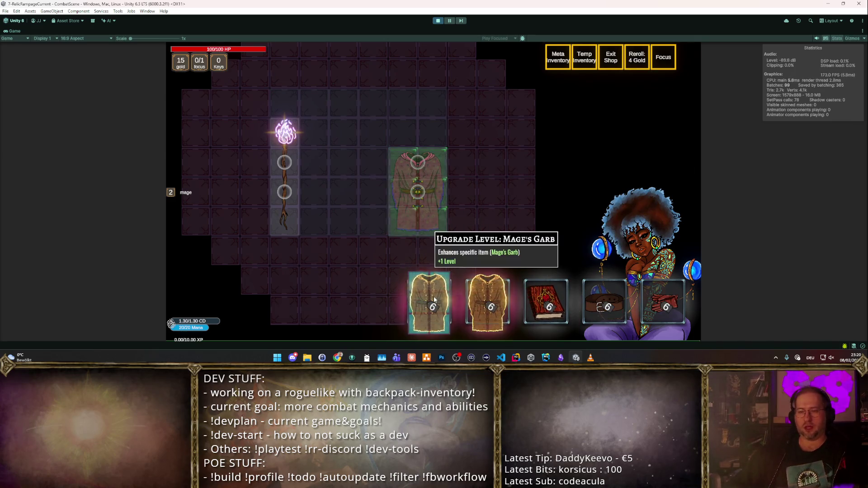
key(r)
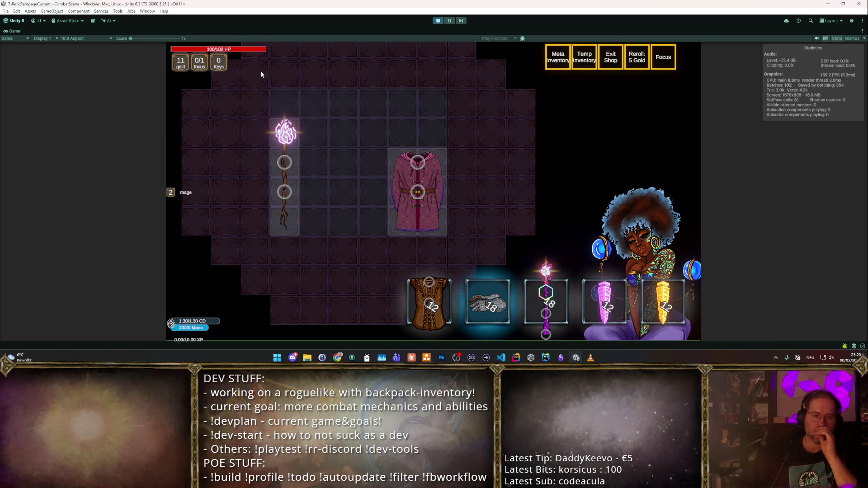
- Stop the playtest and bring the Obsidian canvas back to the front
click(280, 169)
click(281, 169)
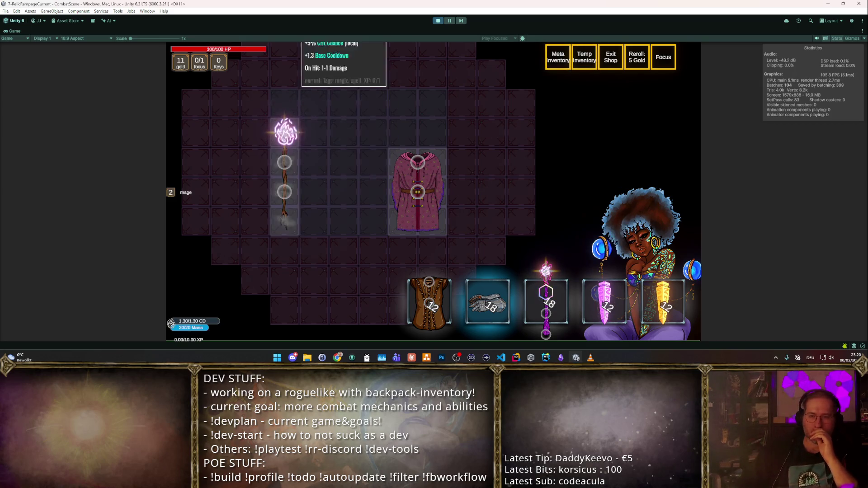
click(437, 22)
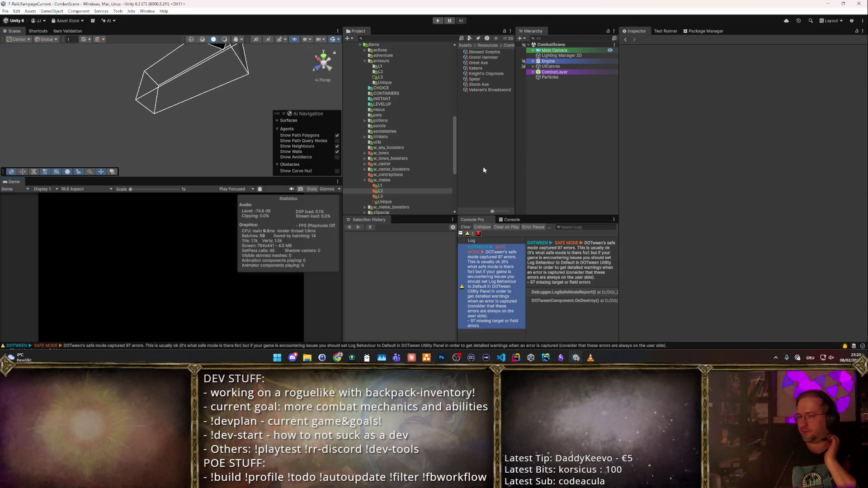
click(559, 357)
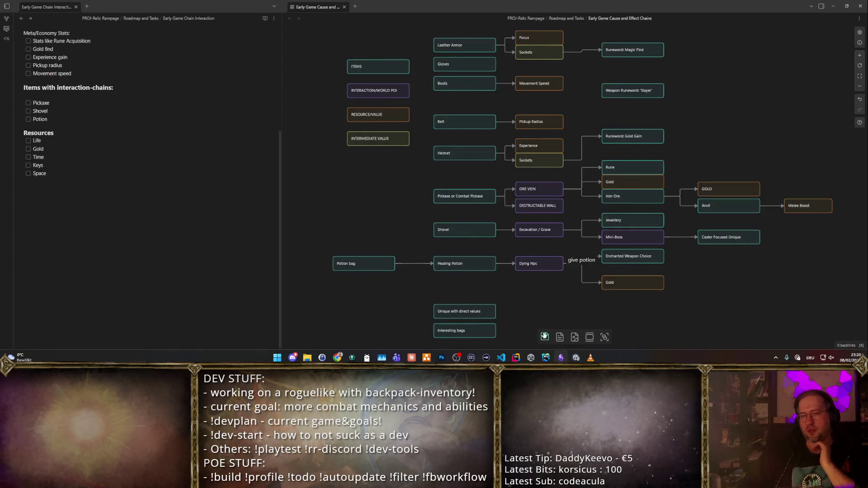
- Paste a copy of the RESOURCE/VALUE card, make it red and place it above Leather Armor
mouse_move(658, 292)
mouse_down()
mouse_move(577, 287)
mouse_move(648, 302)
mouse_up()
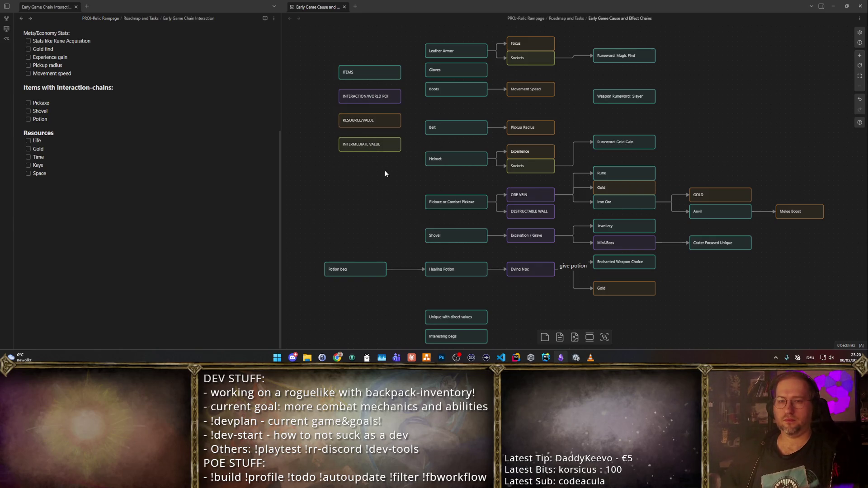
drag(382, 165, 388, 191)
key(ctrl+v)
click(553, 171)
click(553, 185)
drag(564, 189, 451, 52)
- Fill the red card with 'Enchantments can apply to items below for more interactions' and recentre the view
key(Return)
text(Enchantments)
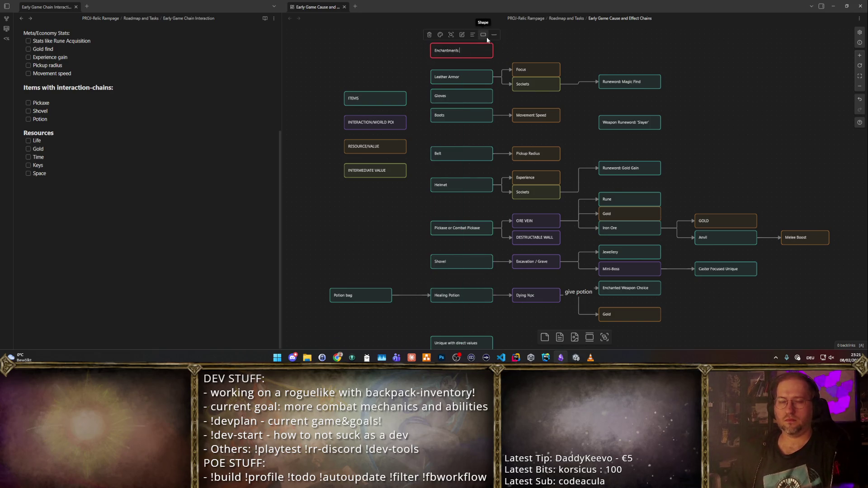
text(ot ite)
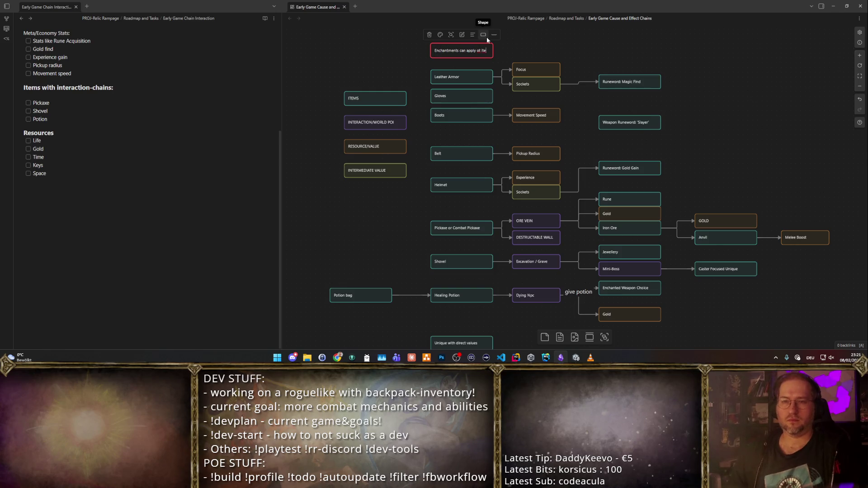
key(BackSpace)
key(BackSpace)
key(BackSpace)
key(BackSpace)
key(BackSpace)
key(BackSpace)
text(to item)
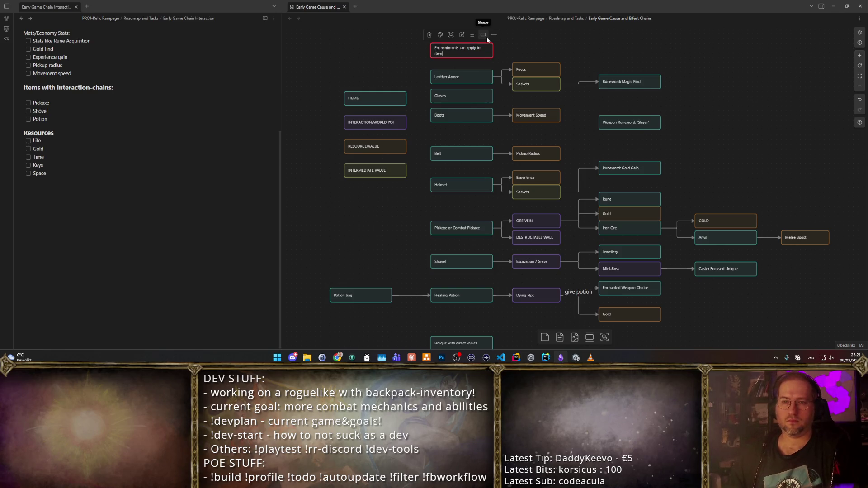
text(s below for mor)
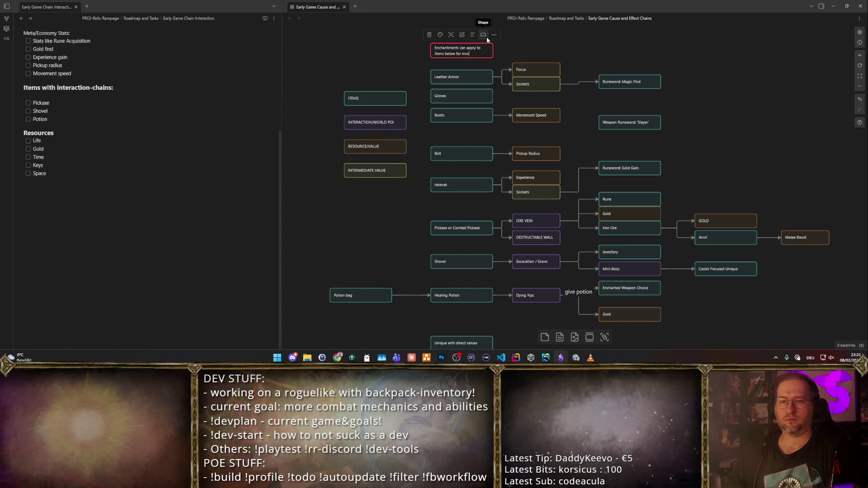
text(e interactions)
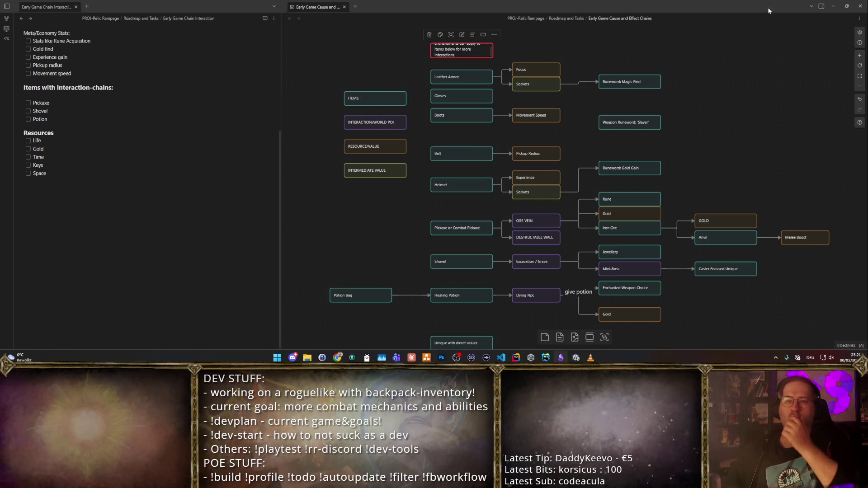
click(661, 40)
click(460, 38)
click(553, 32)
scroll(667, 109, down, 2)
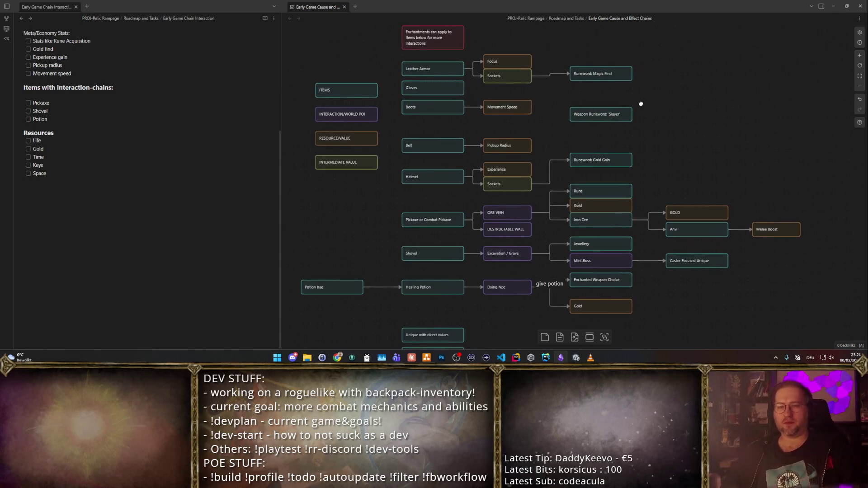
scroll(649, 80, up, 2)
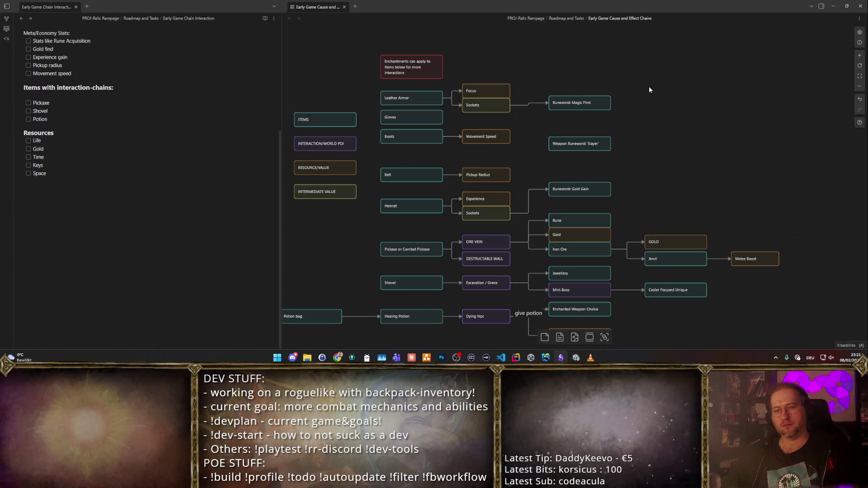
- Review the cause-and-effect diagram around the Pickup Radius node, then return to the Unity editor
drag(649, 86, 641, 62)
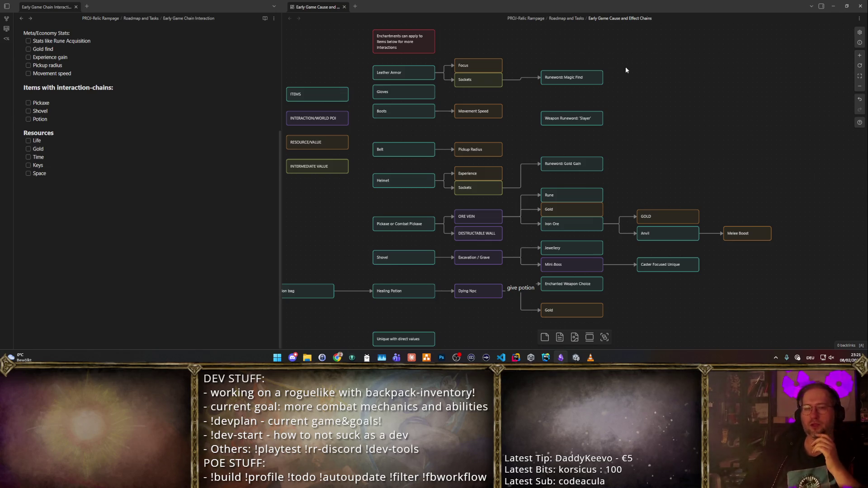
click(480, 150)
mouse_move(466, 319)
mouse_down()
mouse_move(430, 284)
mouse_move(476, 298)
mouse_up()
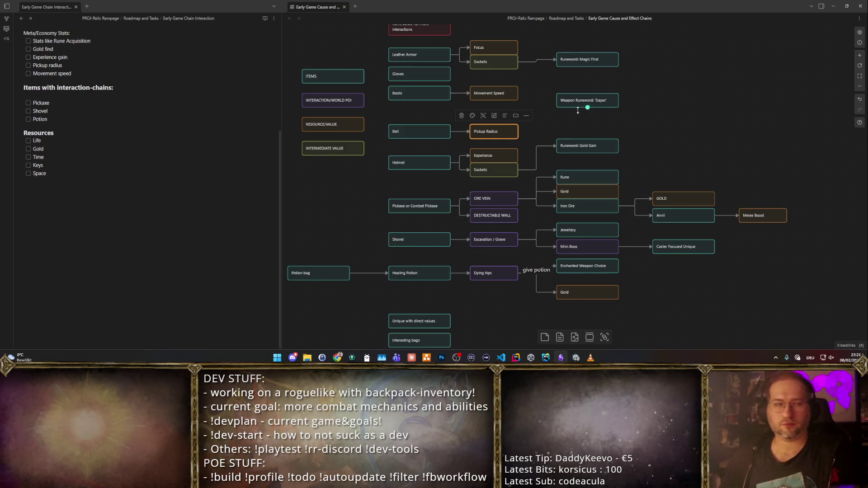
click(623, 113)
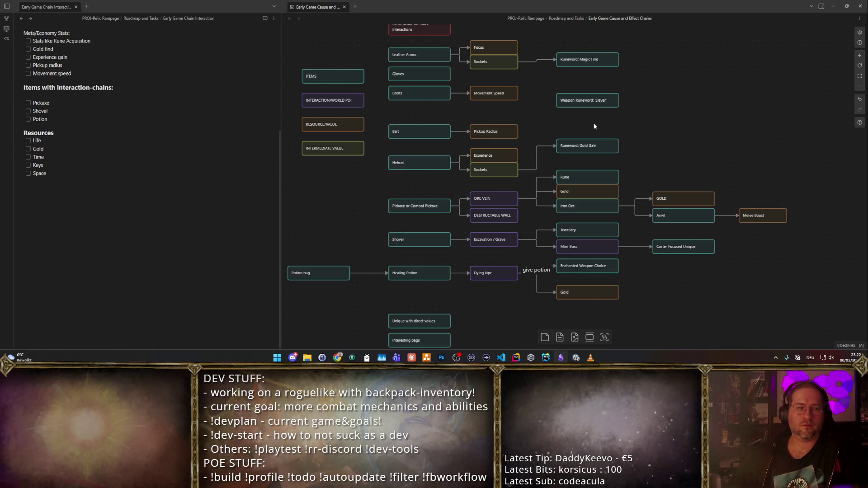
click(577, 357)
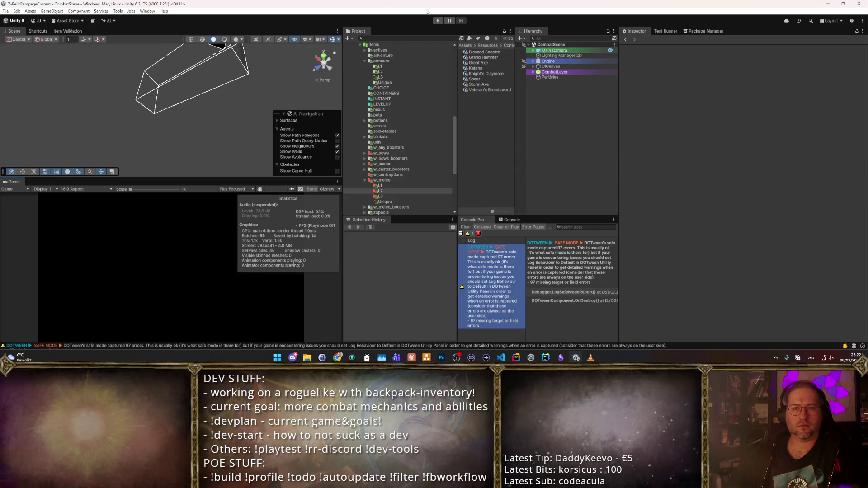
- Play in a maximized Game view, take the bow from the Starter Weapon Pack, and close the inventory
click(437, 21)
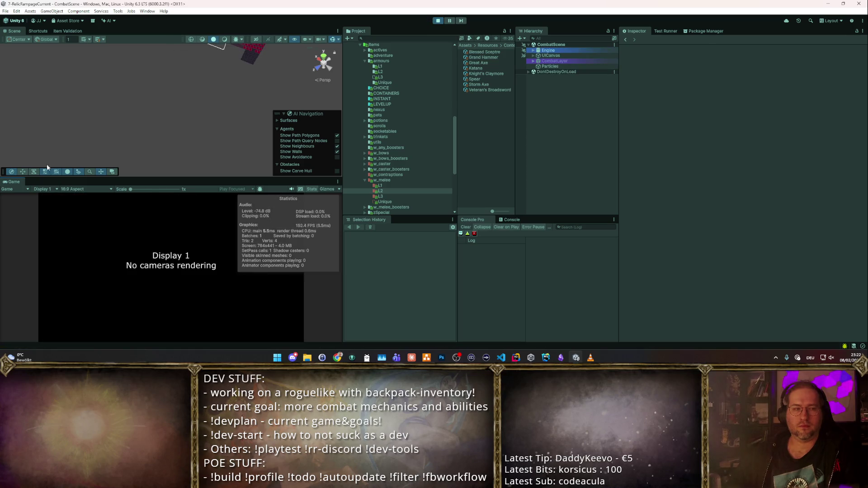
double_click(18, 181)
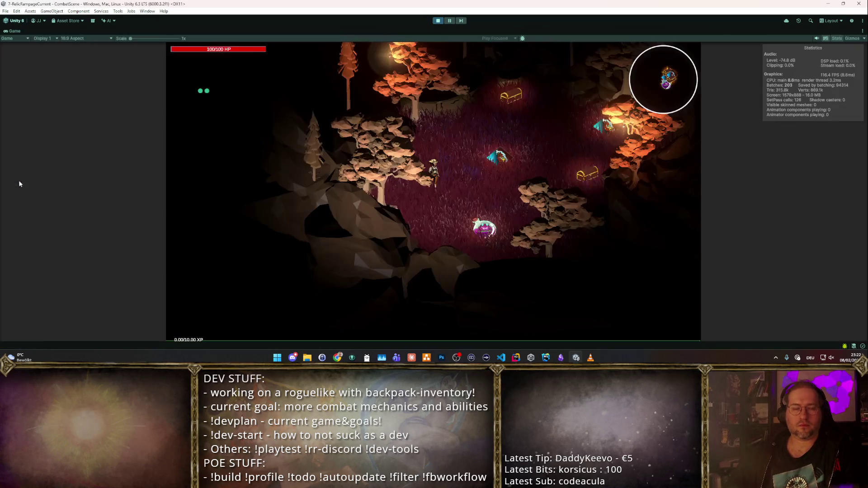
key(space)
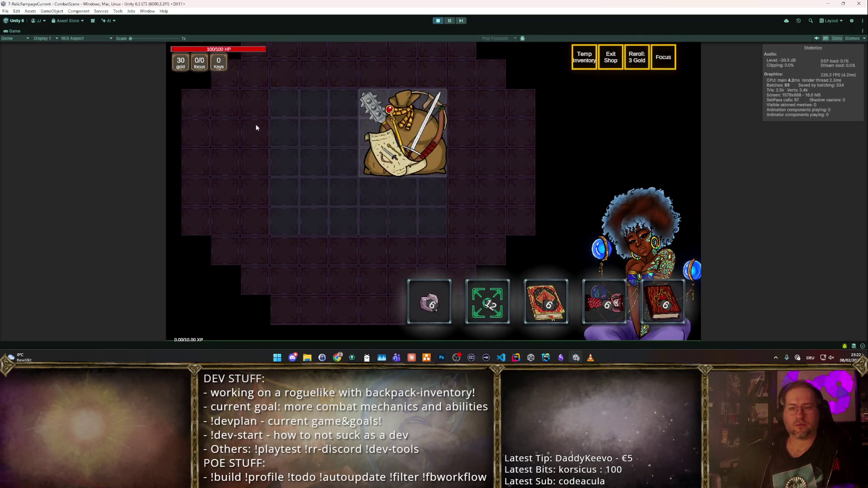
click(423, 146)
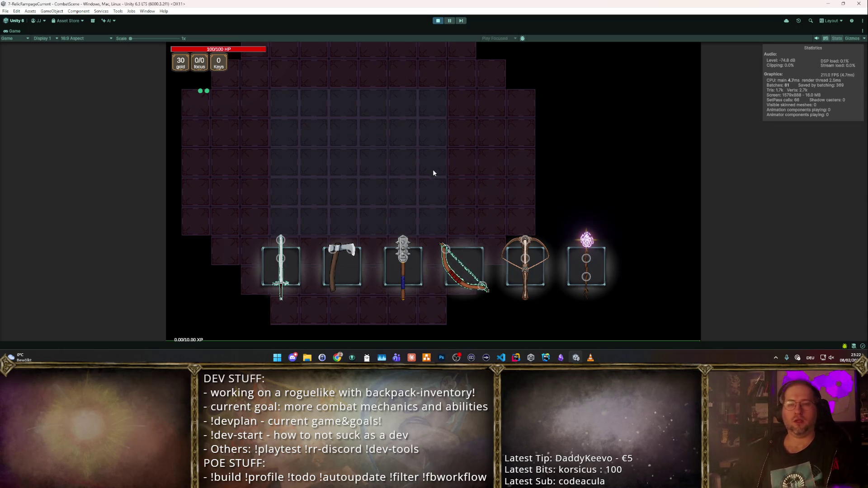
click(474, 257)
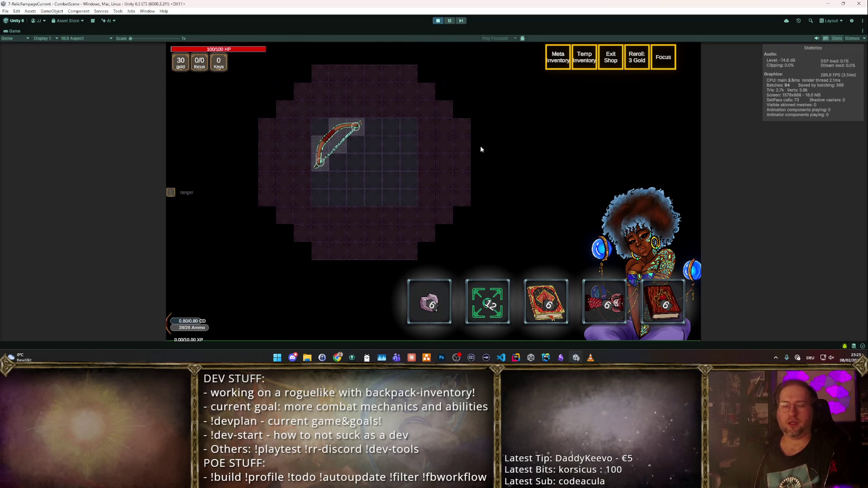
mouse_move(553, 303)
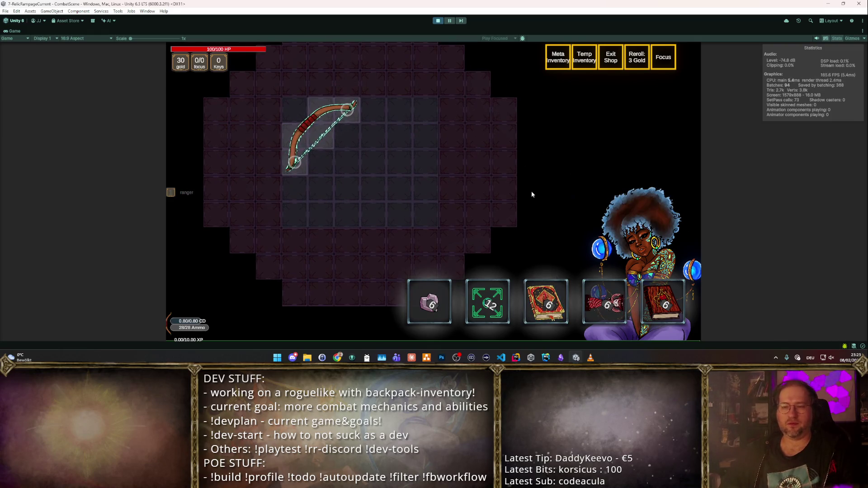
key(Tab)
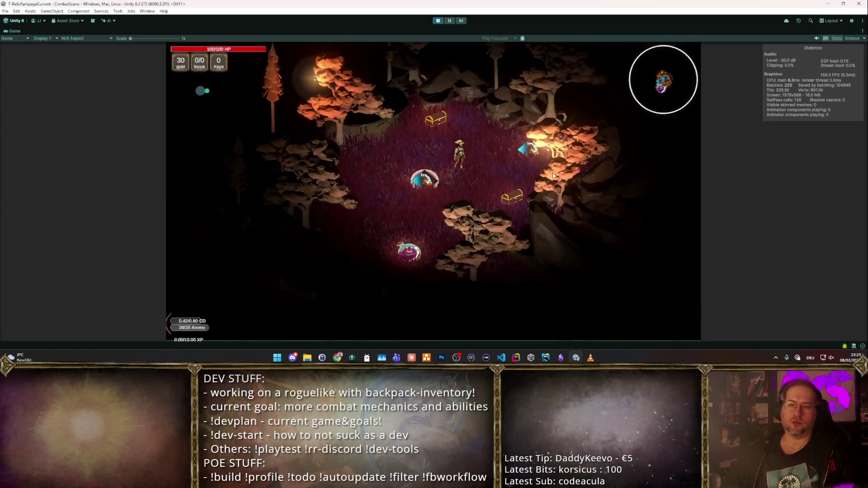
- Travel to the Difficulty 1 arena, fire test shots, and skip the level with F1
key(a)
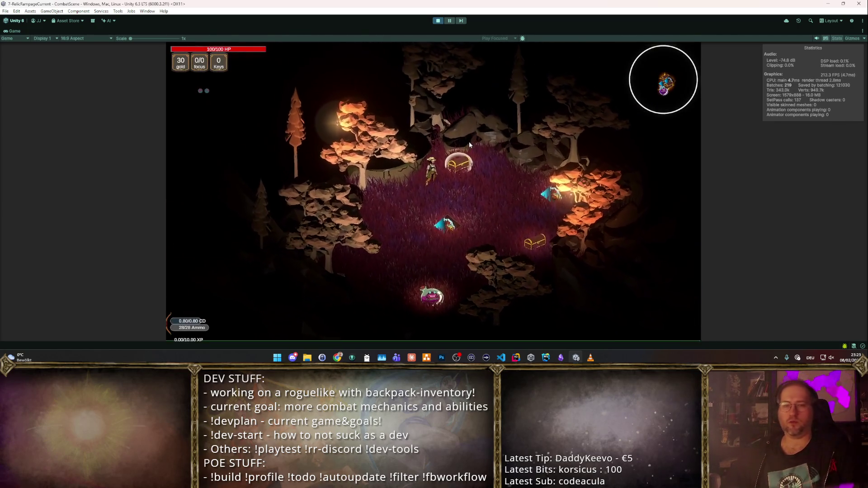
key(e)
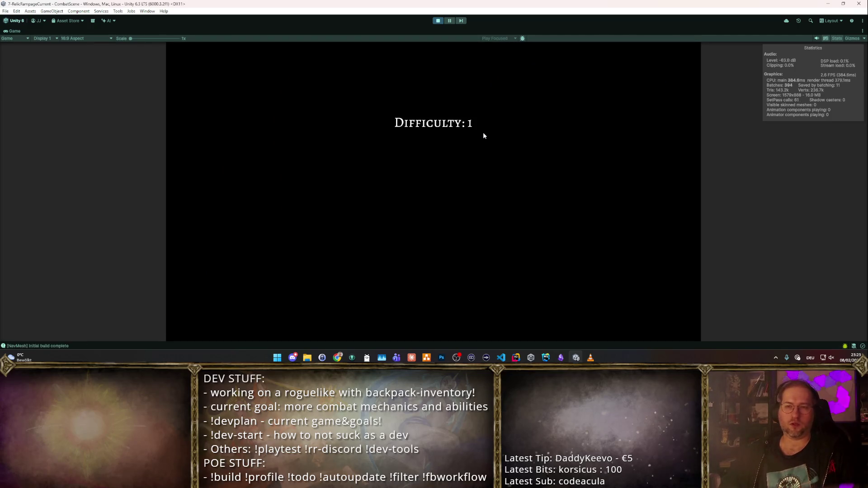
click(426, 125)
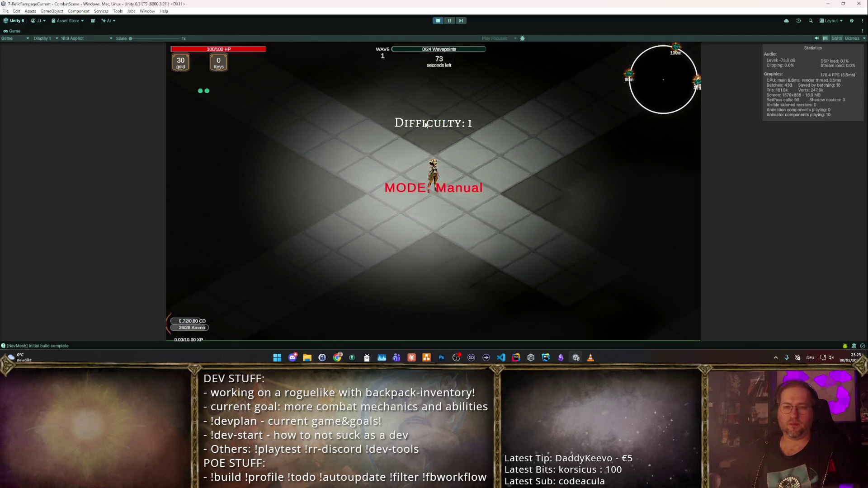
key(F1)
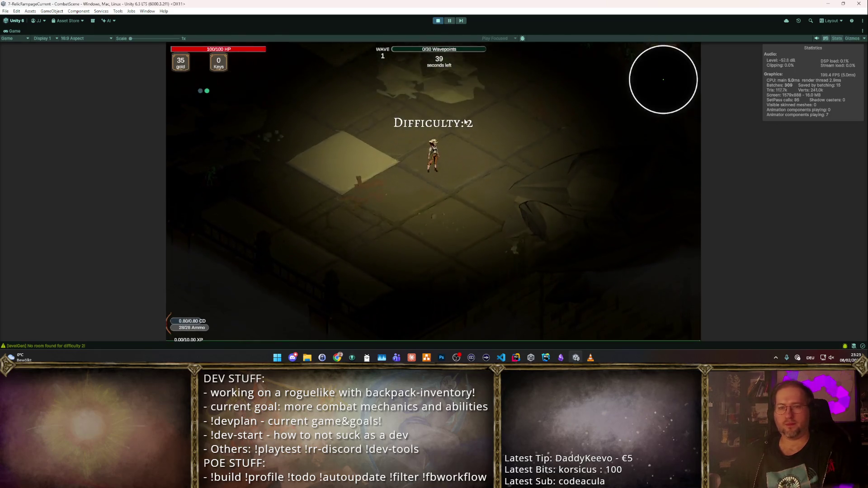
- Move north through the room while shooting the goblin horde and boss
key(w)
click(317, 170)
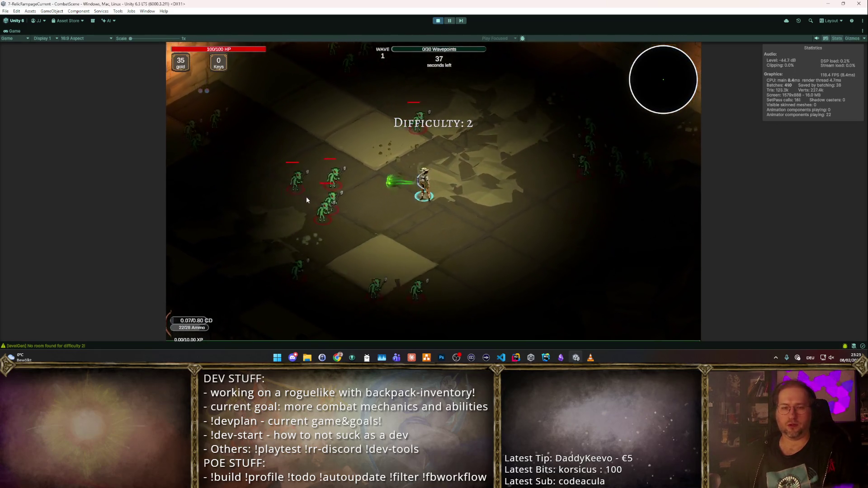
key(w)
click(313, 183)
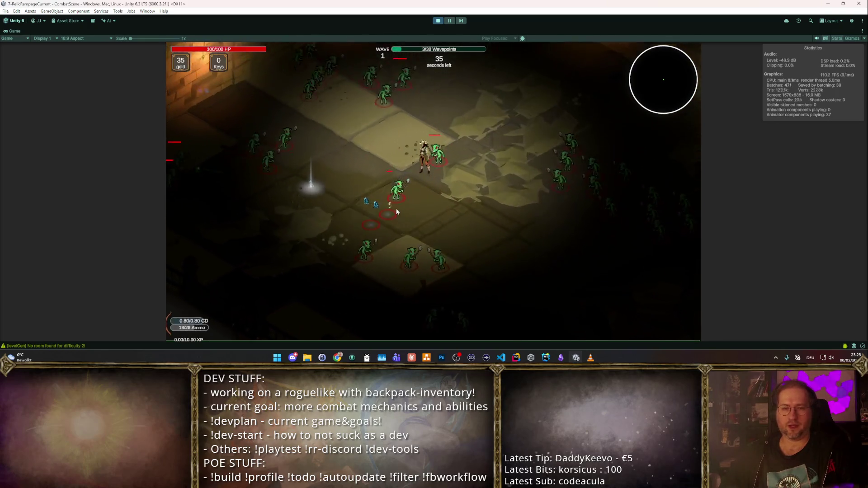
key(w)
click(397, 212)
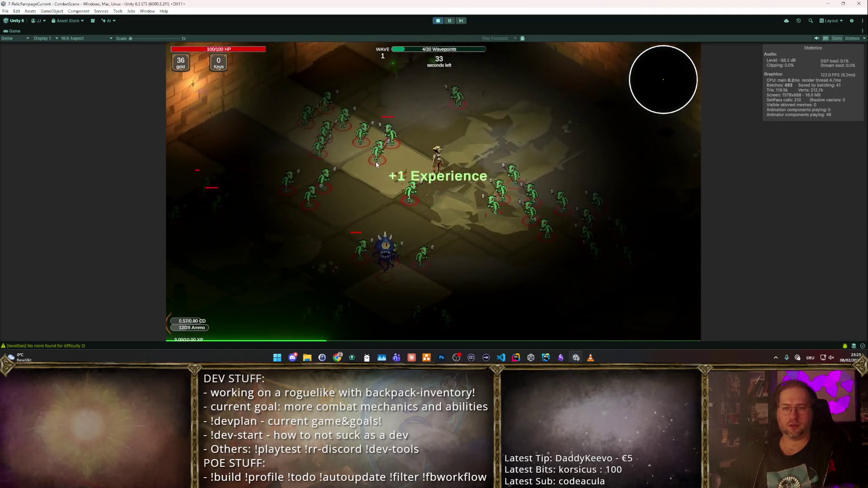
key(w)
click(368, 205)
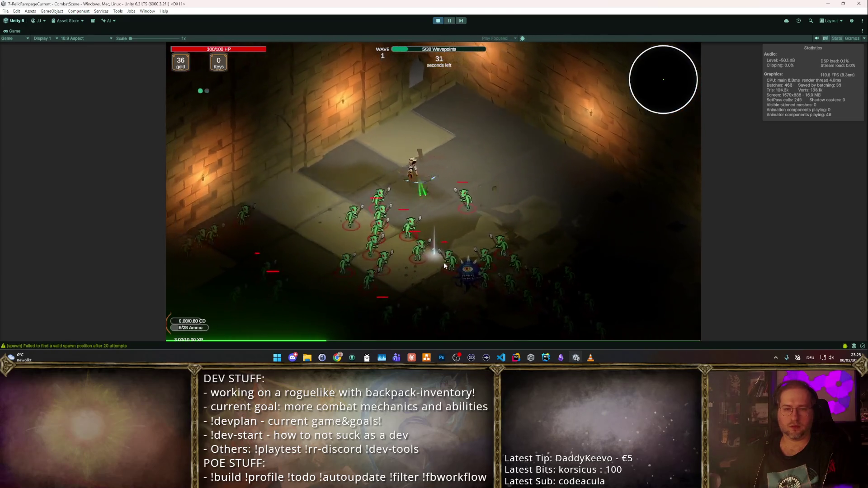
key(w)
click(443, 266)
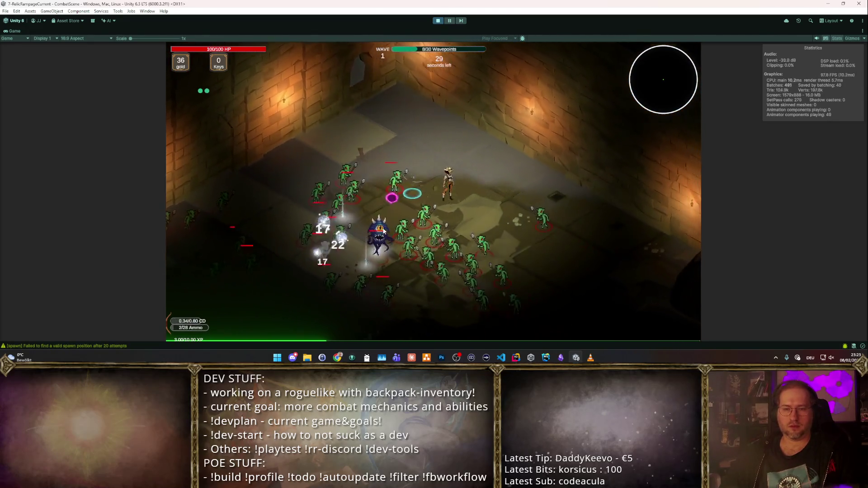
key(w)
click(381, 231)
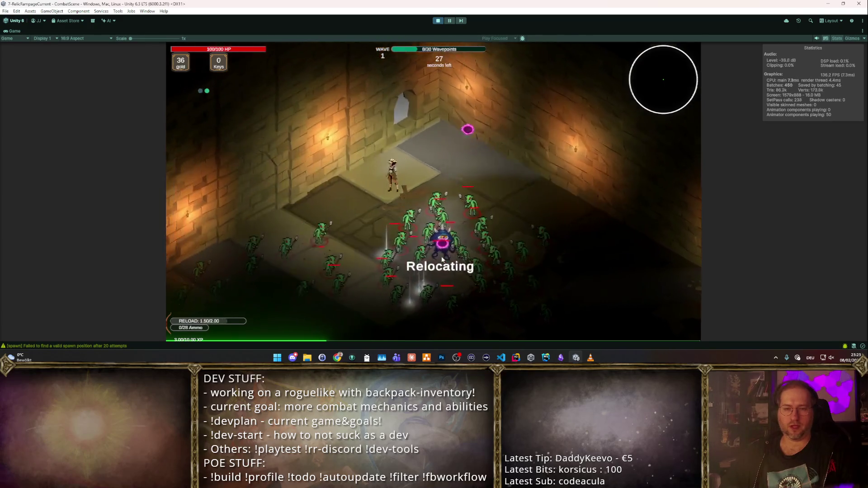
key(w)
click(492, 165)
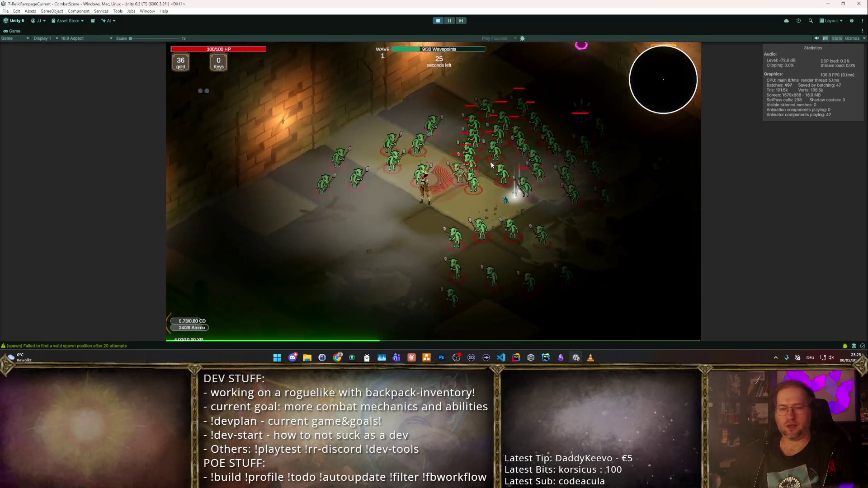
key(s)
click(492, 165)
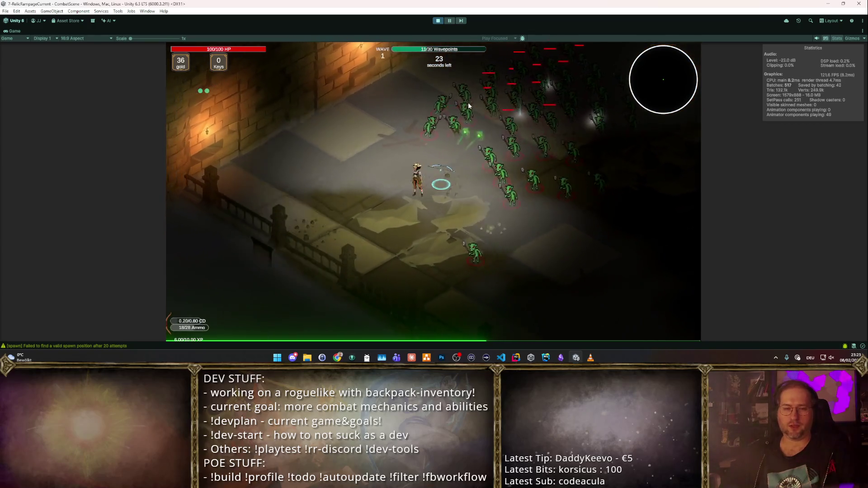
key(w)
click(490, 230)
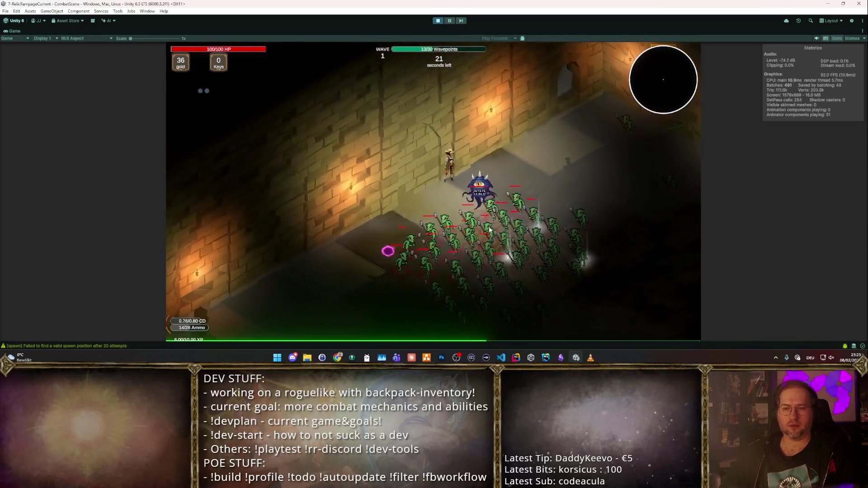
click(491, 230)
- Kite the goblins around the room, shooting until wave 2 starts
key(d)
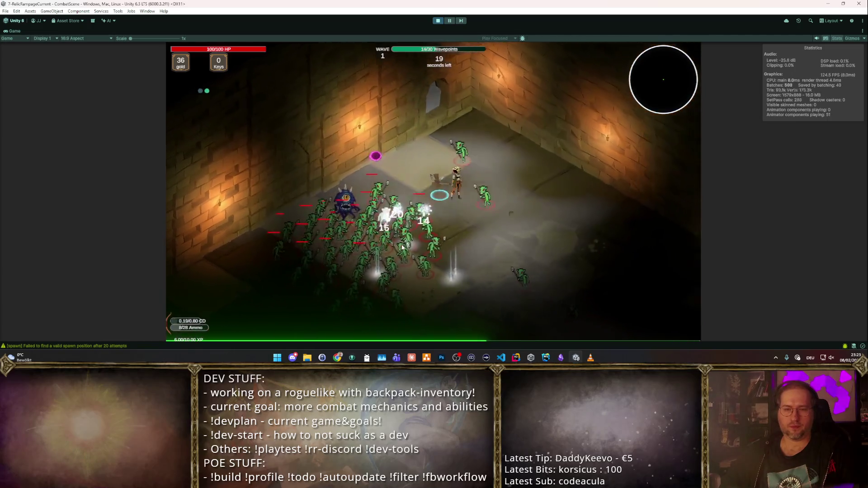
key(s)
click(402, 247)
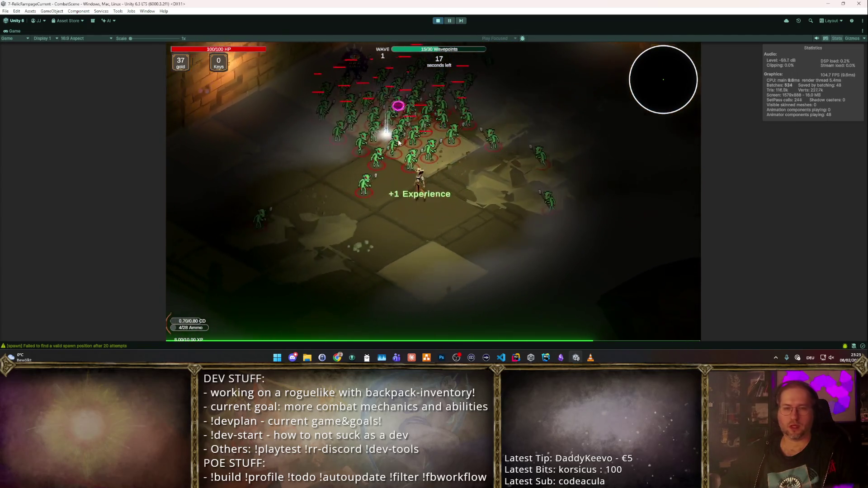
click(399, 143)
key(a)
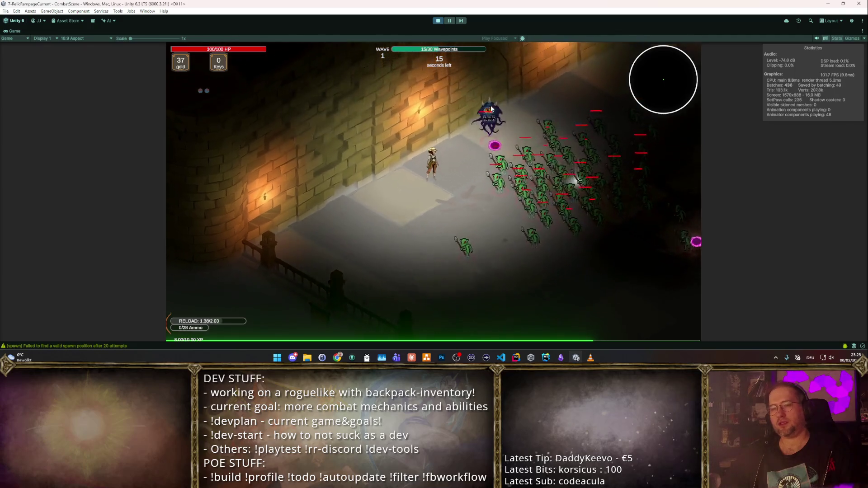
key(a)
click(508, 131)
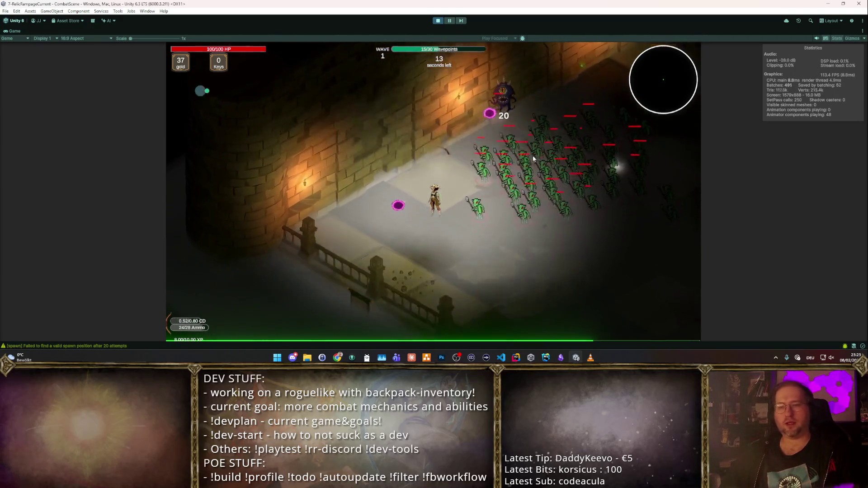
key(d)
click(534, 158)
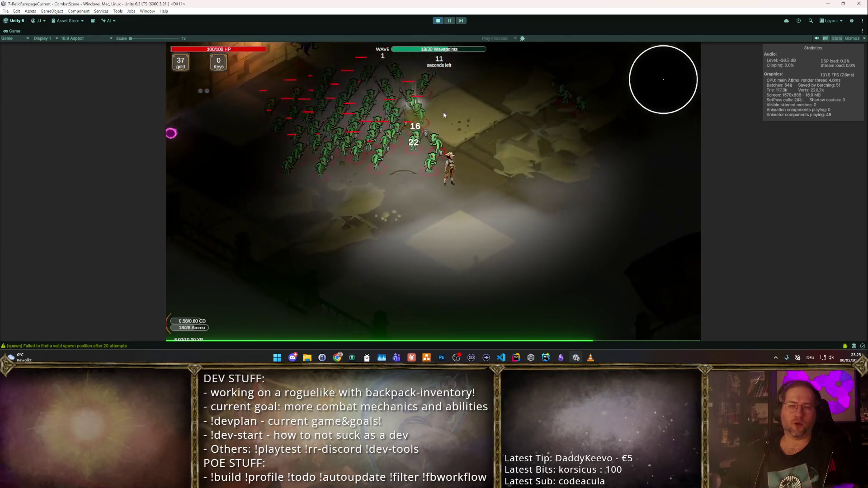
click(398, 243)
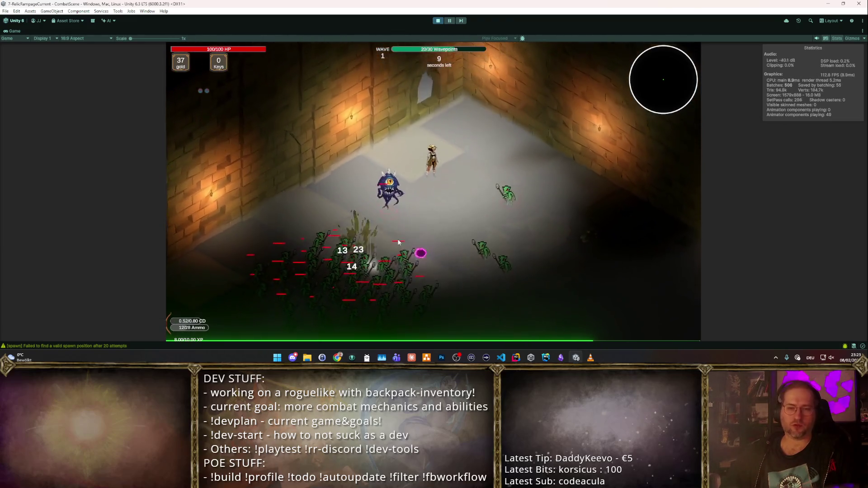
key(w)
click(389, 245)
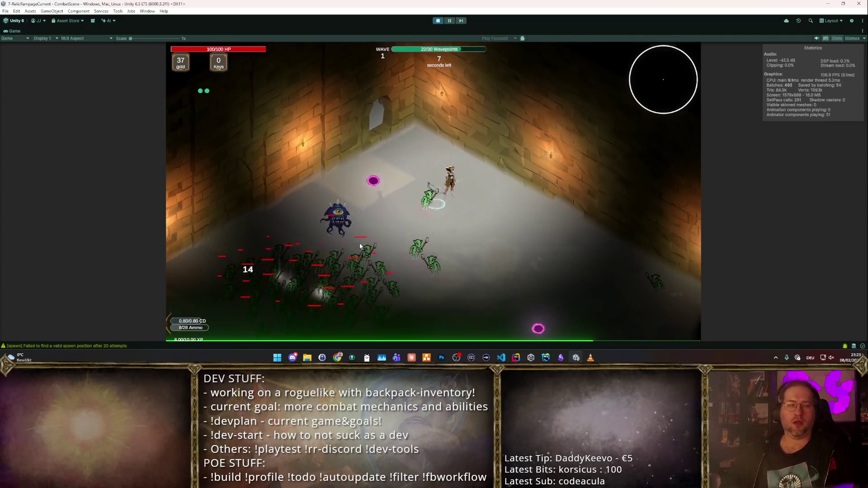
key(w)
click(361, 246)
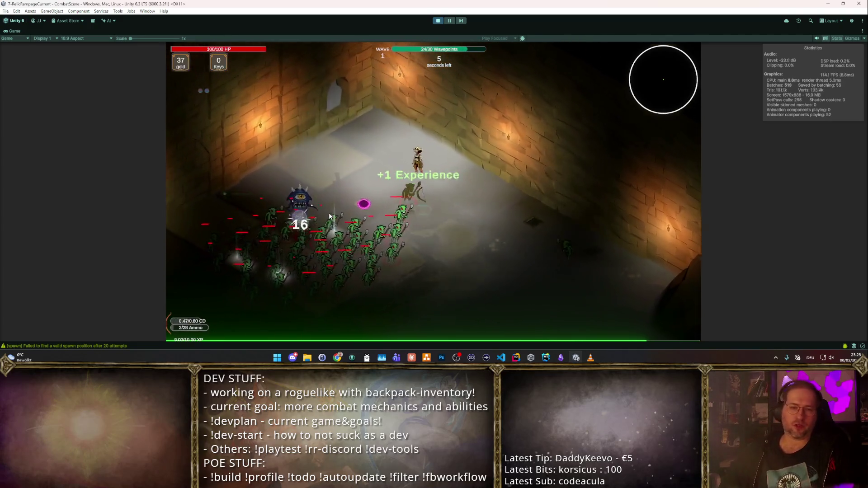
click(330, 216)
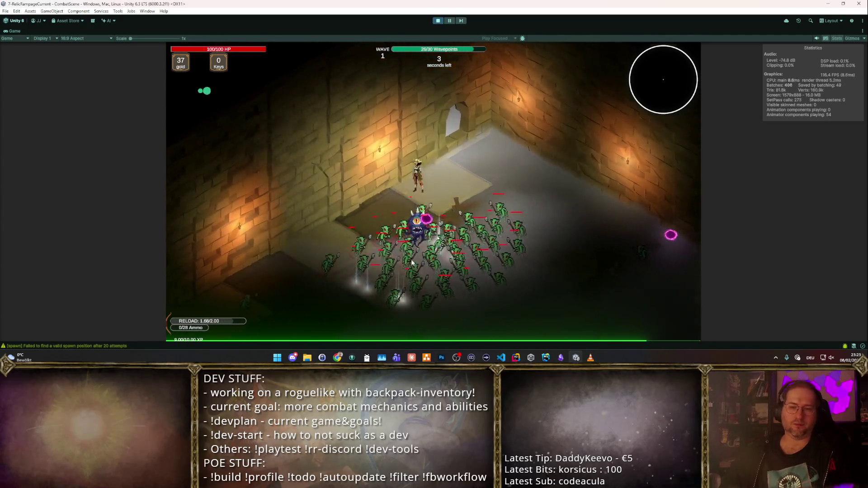
click(523, 135)
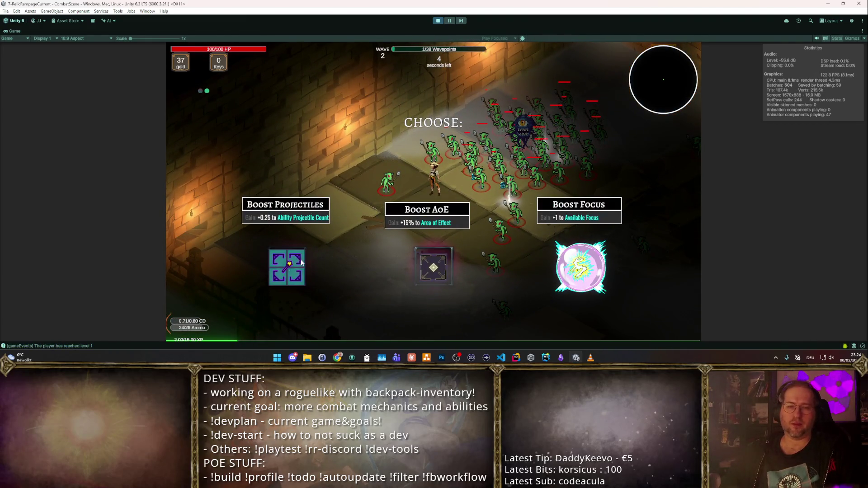
- Shoot goblins until the wave ends, then move the Great Axe from the shop into the backpack
click(501, 133)
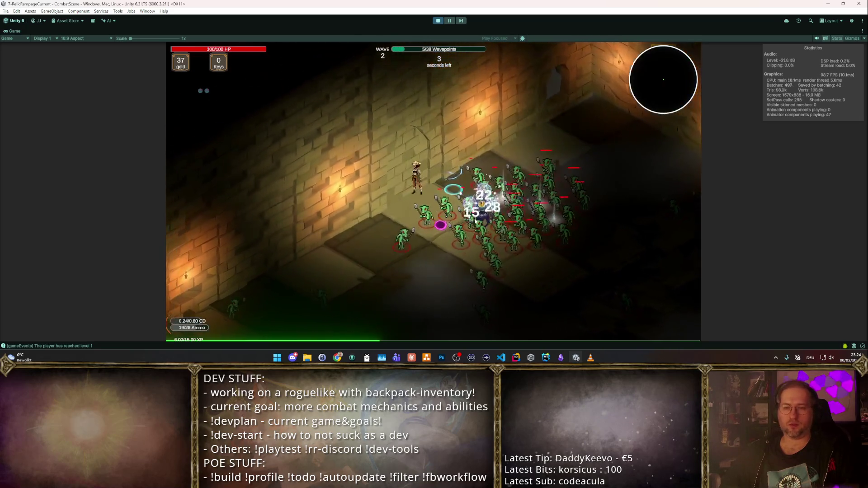
click(511, 198)
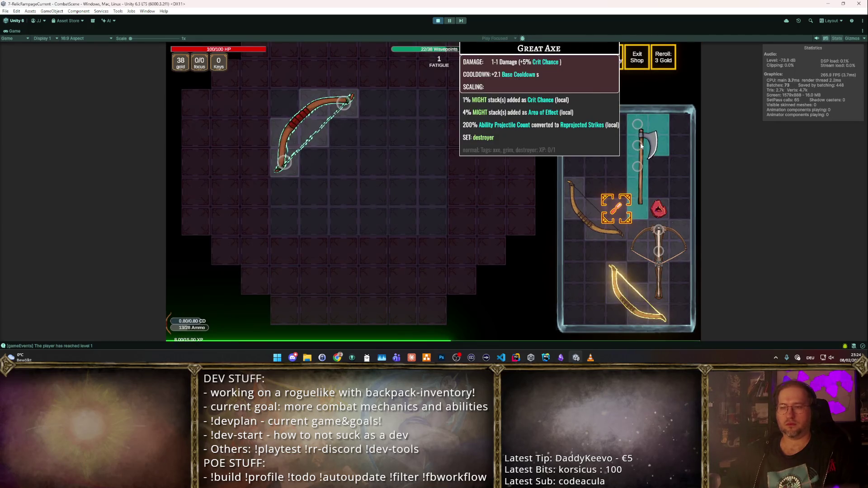
mouse_move(640, 167)
mouse_down()
mouse_move(346, 189)
mouse_move(340, 216)
mouse_up()
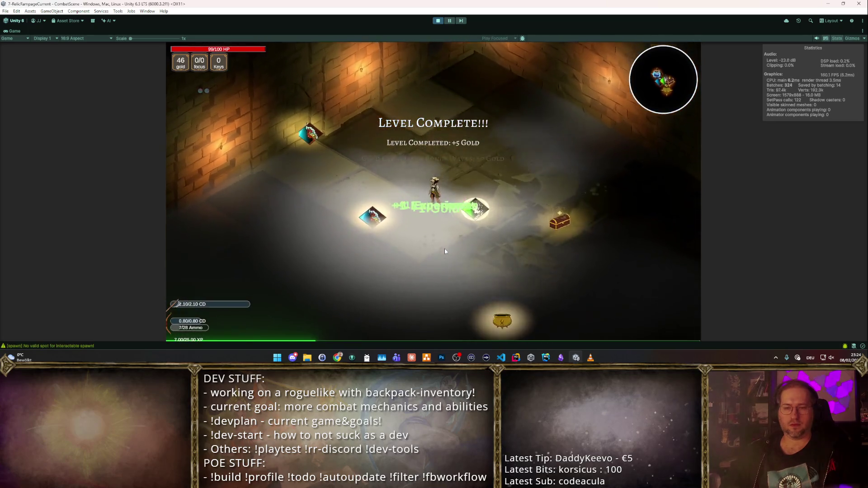
- Walk through the loot room and up-right into the next room, shooting at its enemies
key(s)
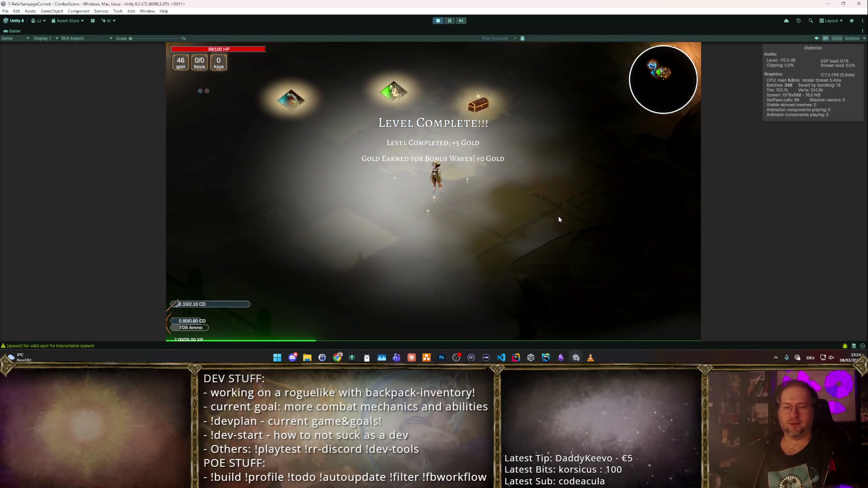
key(a)
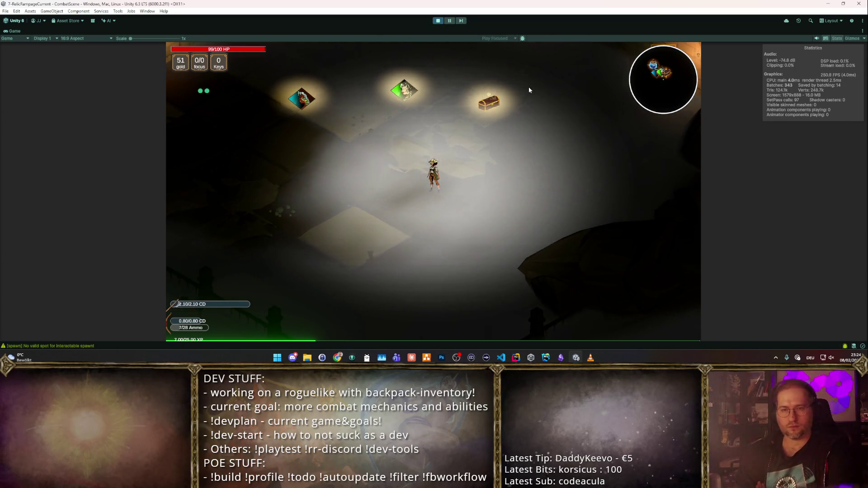
key(w)
key(d)
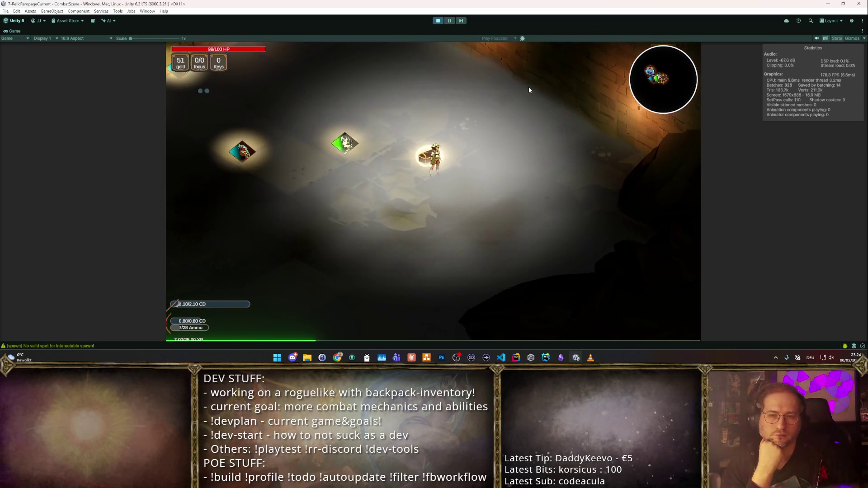
click(529, 90)
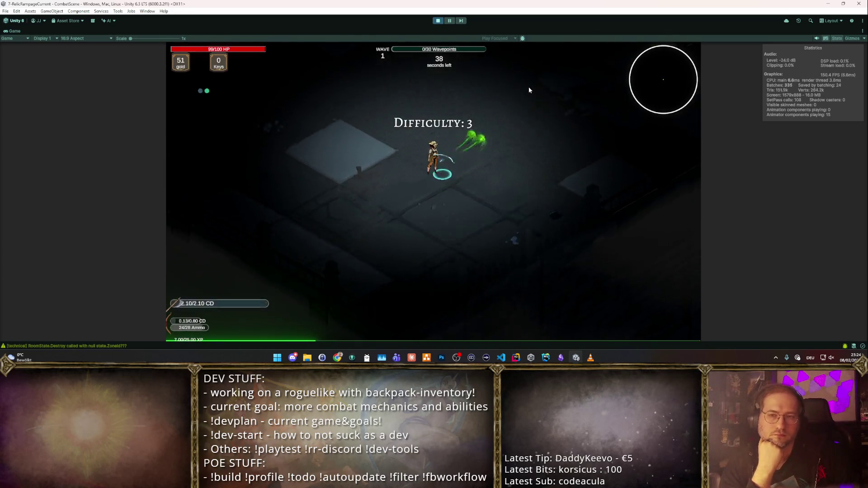
- Fight the goblin swarm across the walled terrace until the Agility, Echo Chance or Movement boost appears
key(s)
key(d)
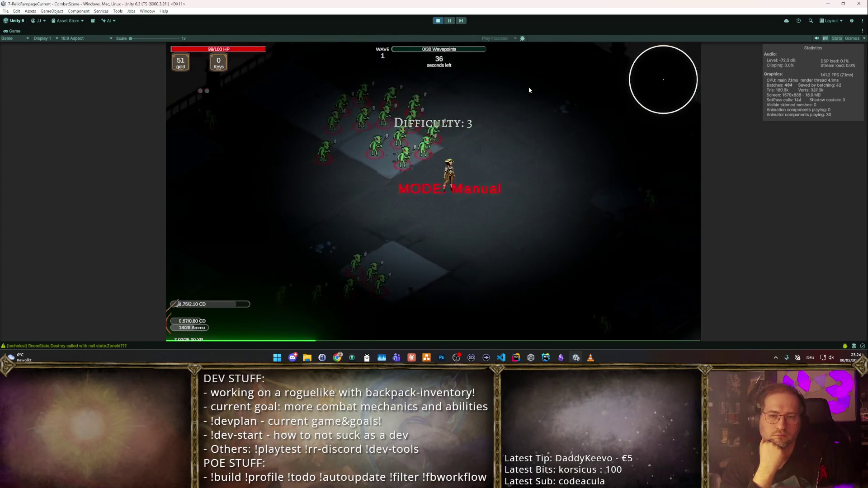
key(w)
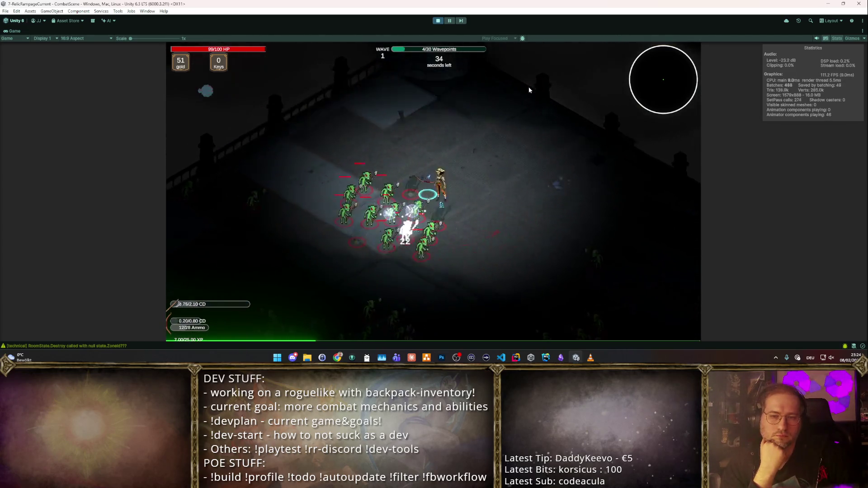
key(w)
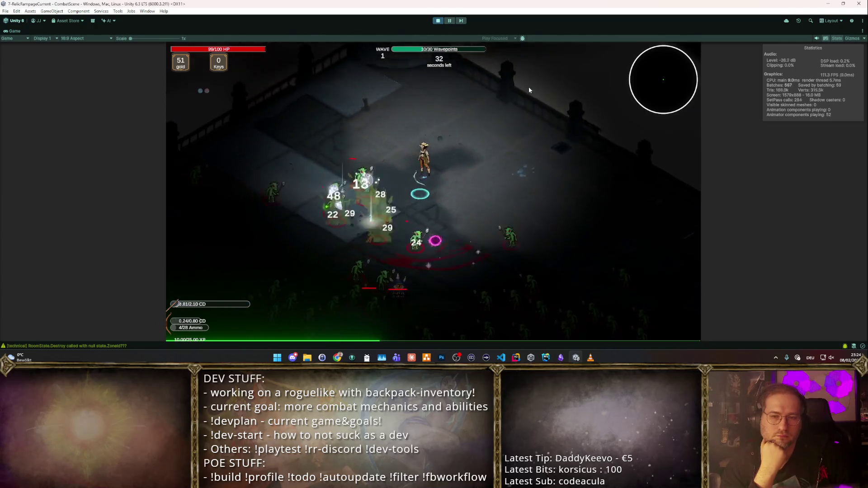
key(d)
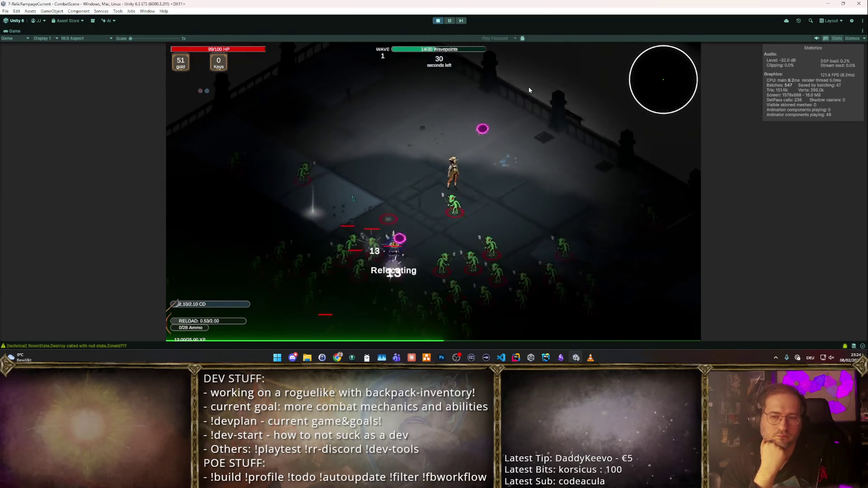
key(s)
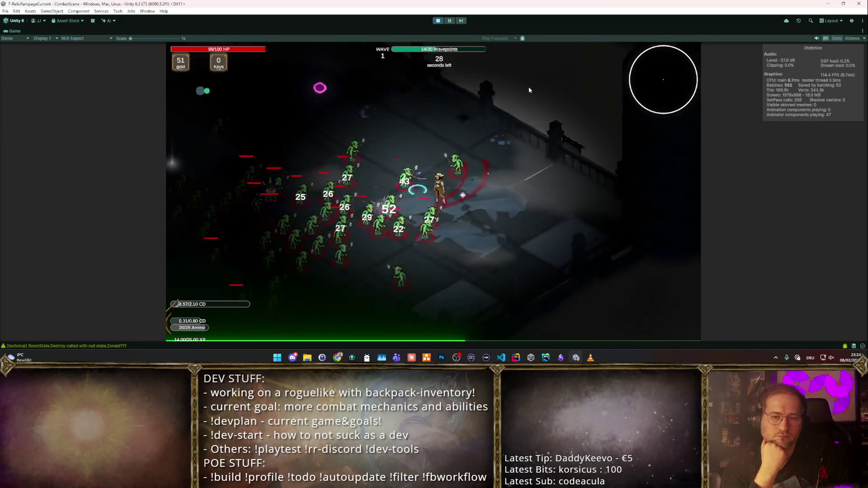
key(s)
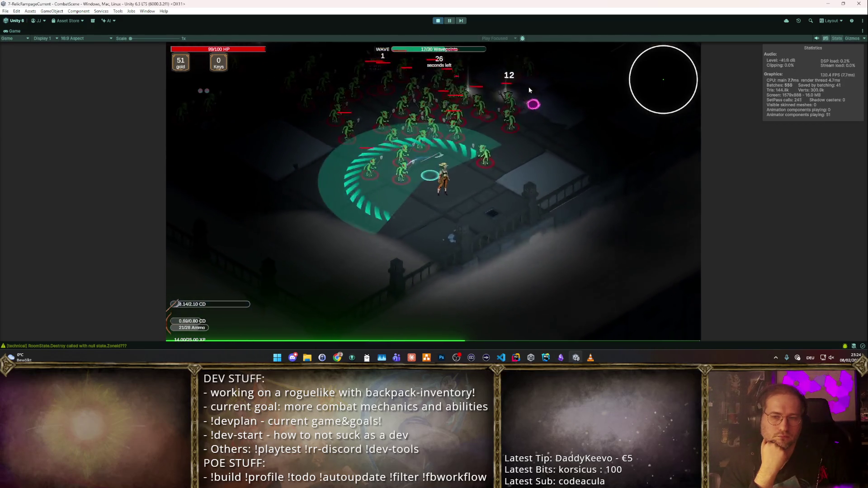
key(d)
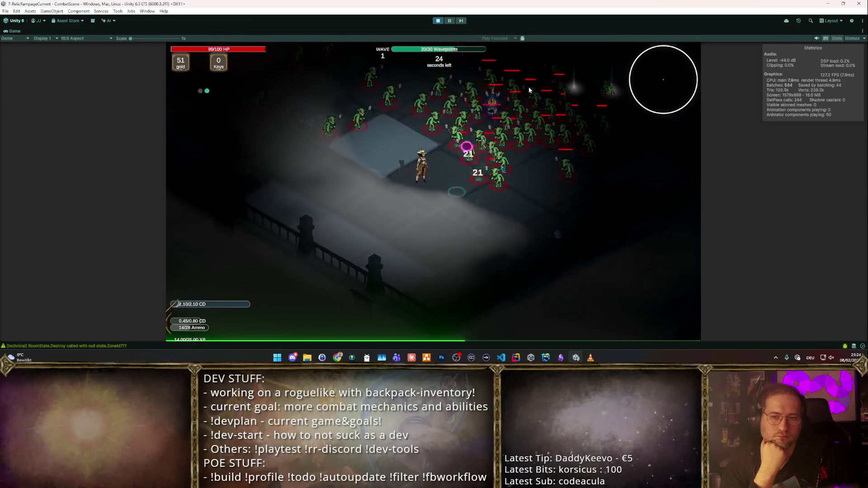
key(s)
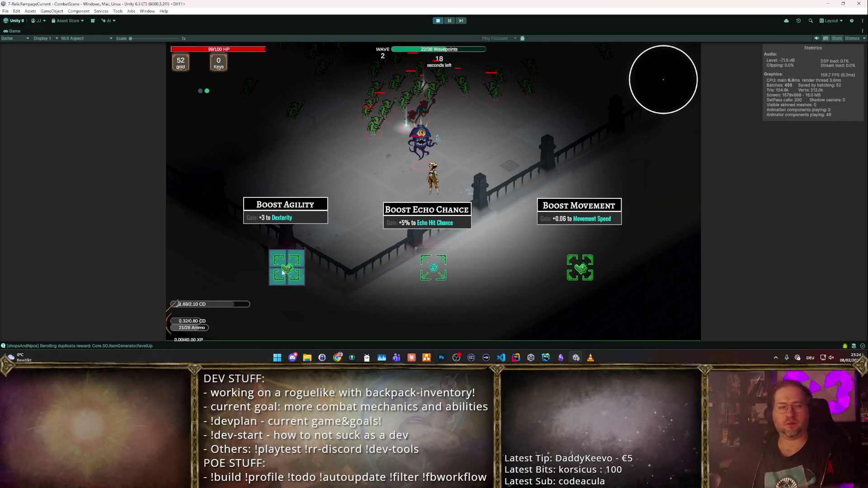
- Dodge the wave 2 horde and hit it with the shockwave ability
key(d)
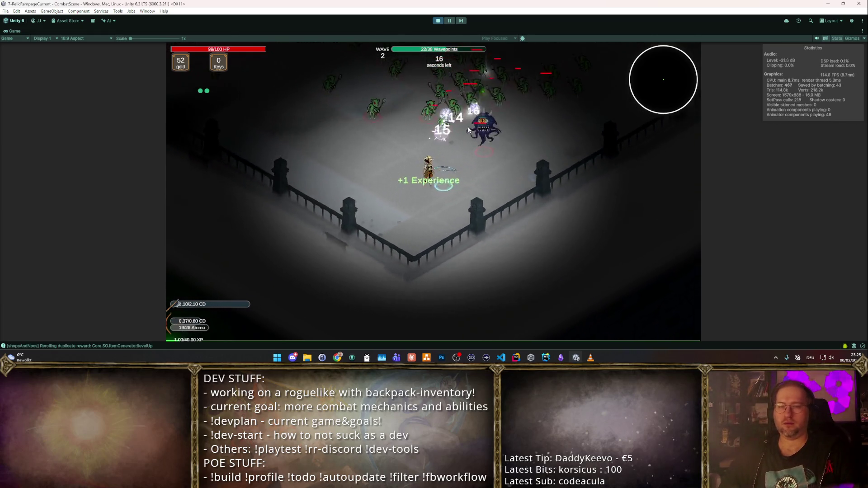
key(a)
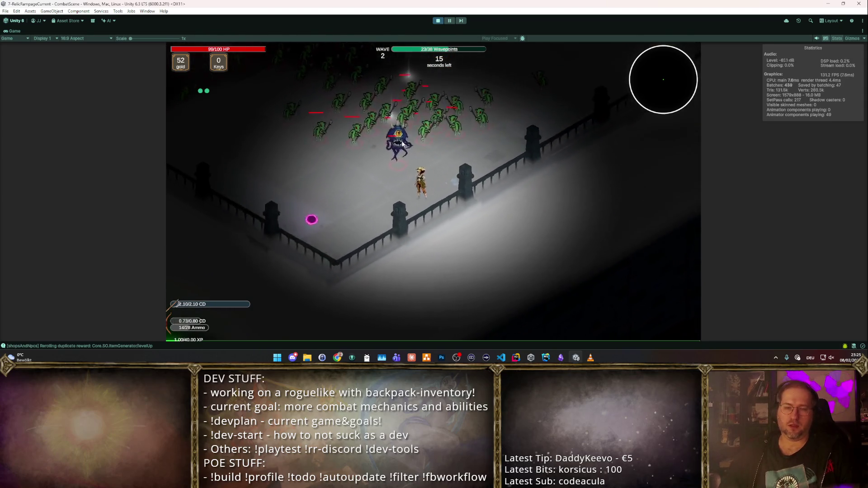
right_click(392, 129)
key(d)
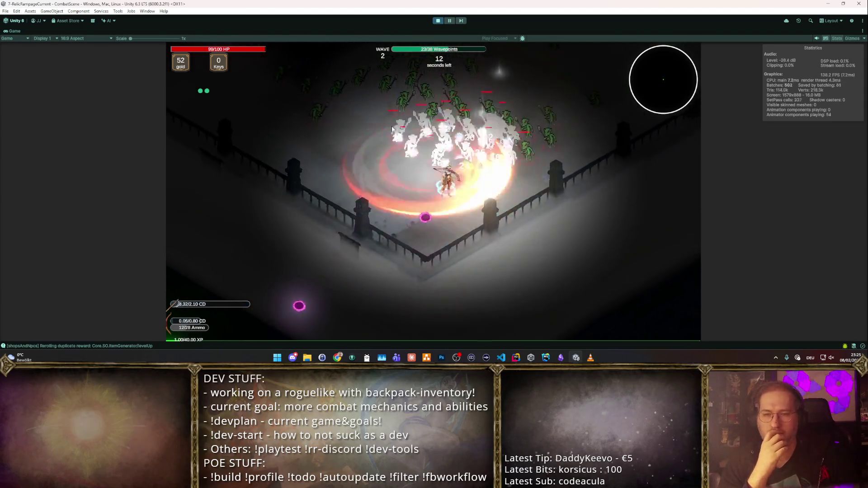
- Survive wave 3 along the fence with another shockwave until Level Complete, then head for the loot
key(d)
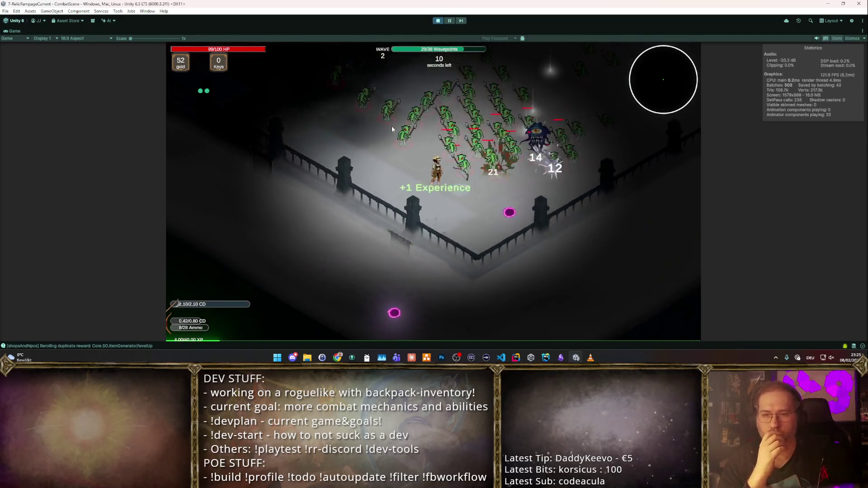
key(d)
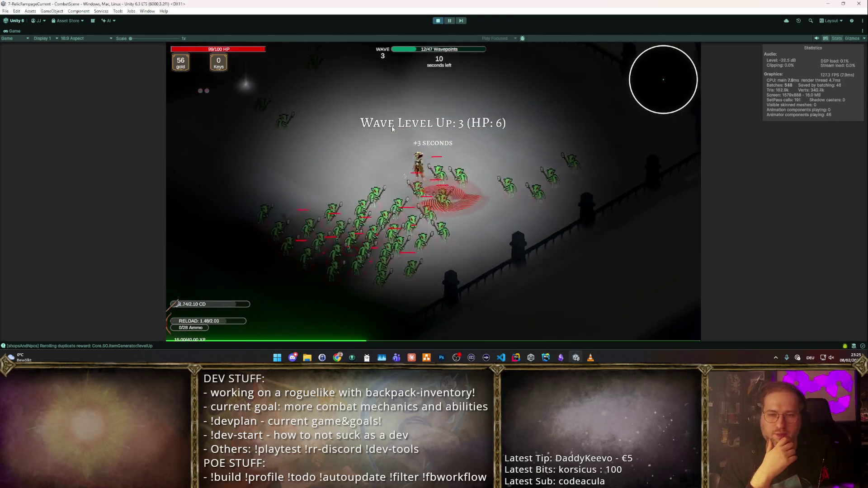
right_click(392, 129)
key(w)
key(s)
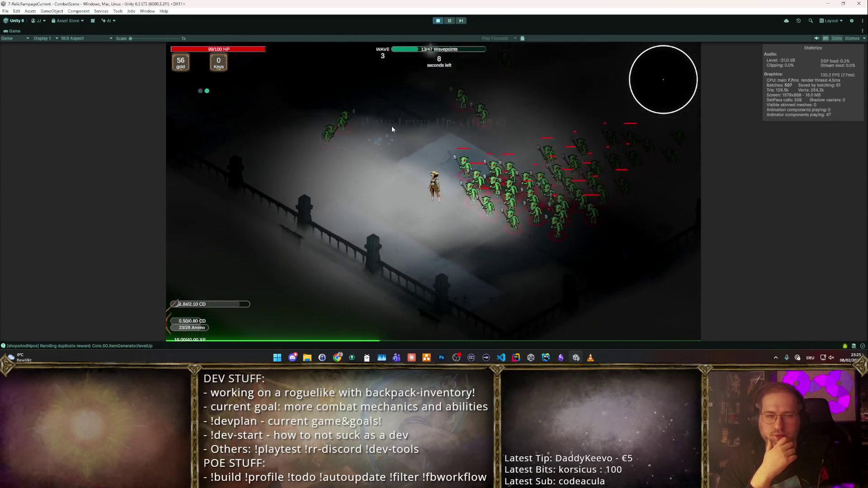
key(d)
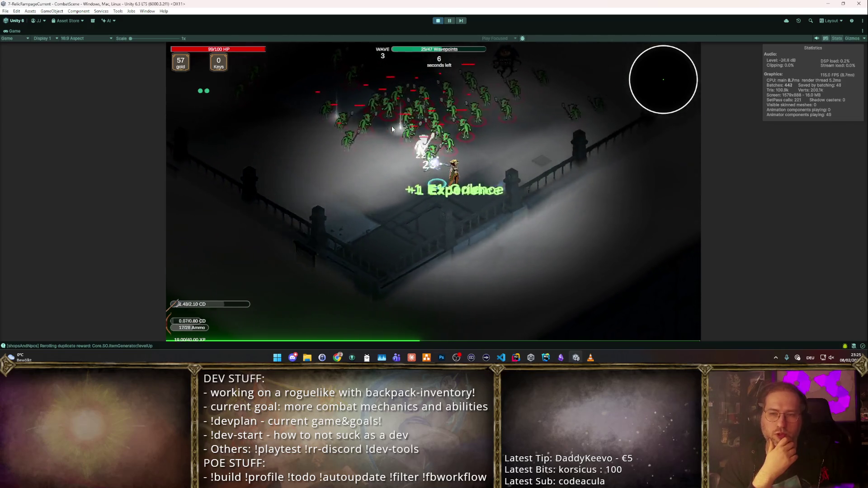
key(w)
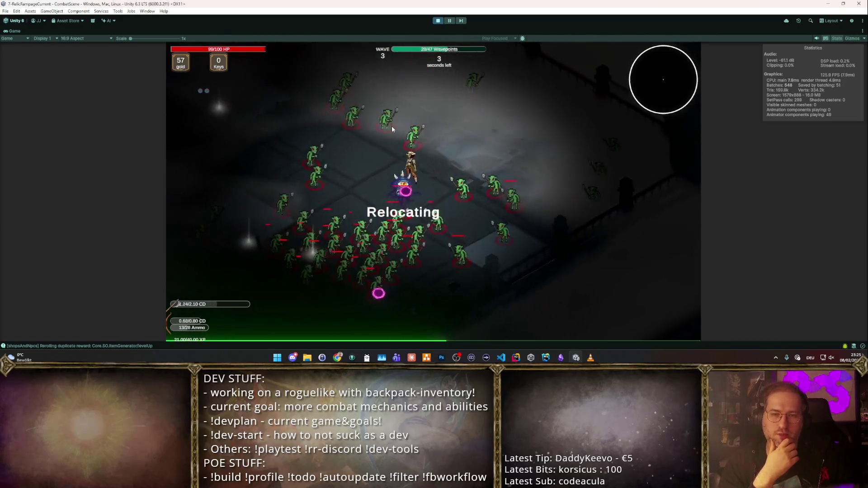
key(s)
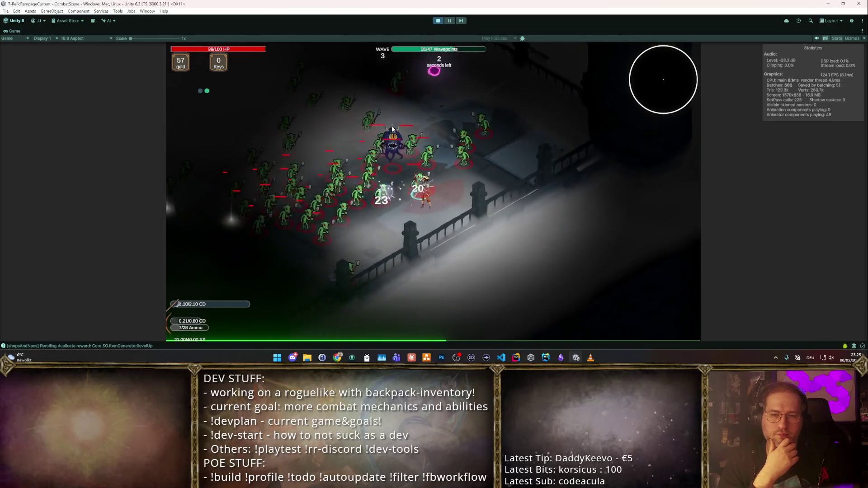
key(a)
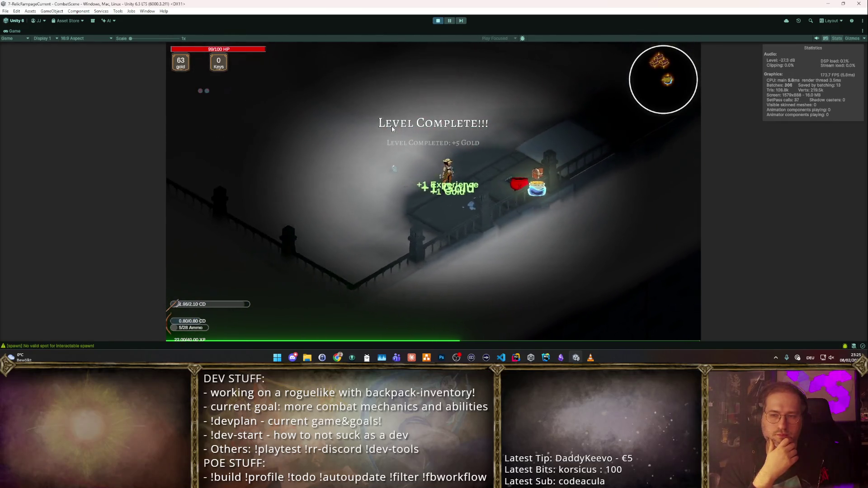
key(d)
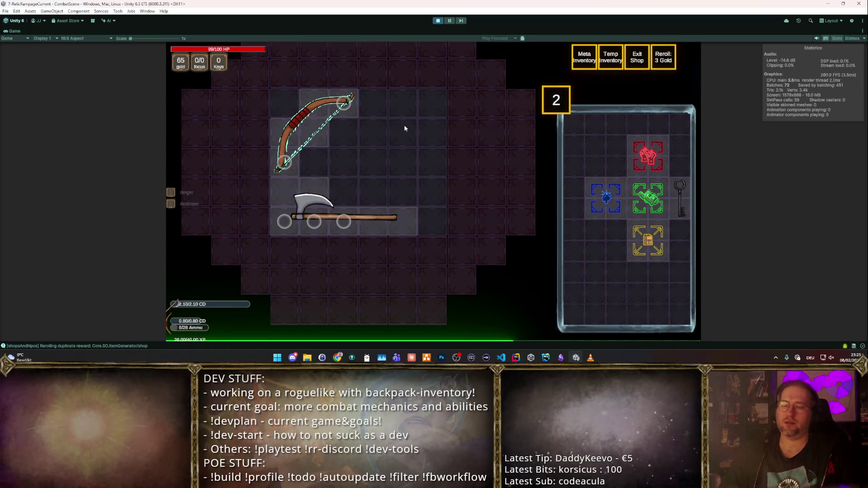
- Run the hero around the beacon and pentagram, gathering waypoints through the first wave
mouse_move(665, 167)
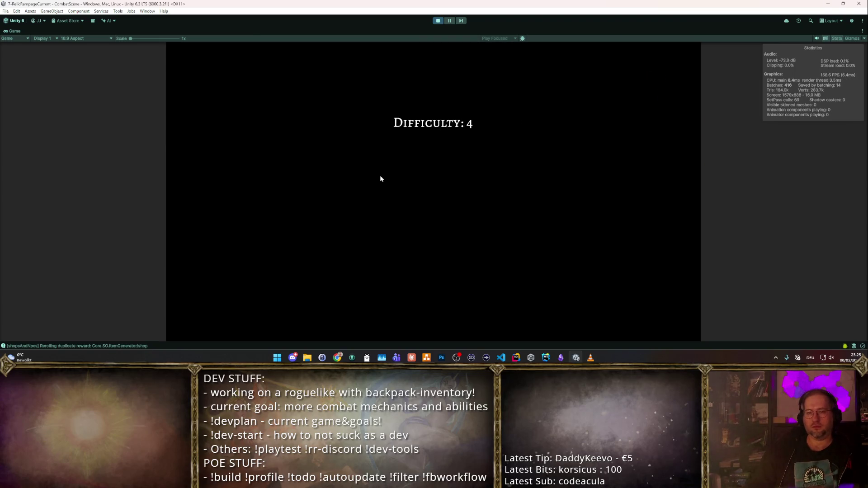
key(a)
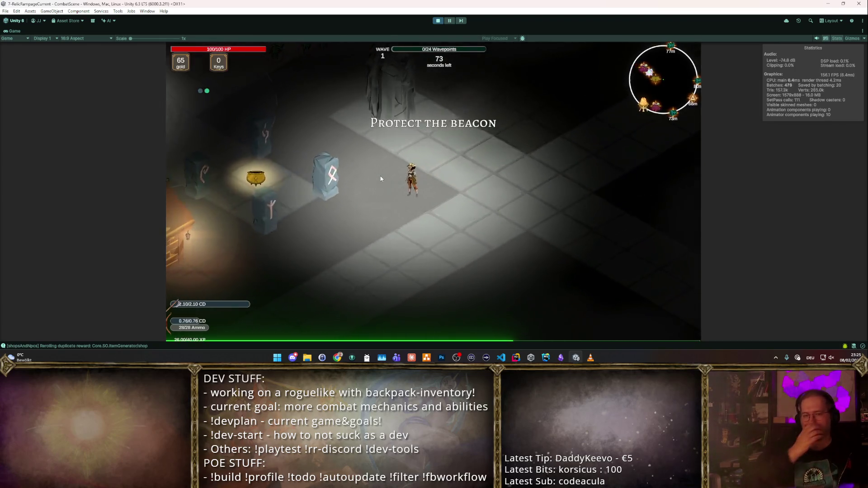
key(a)
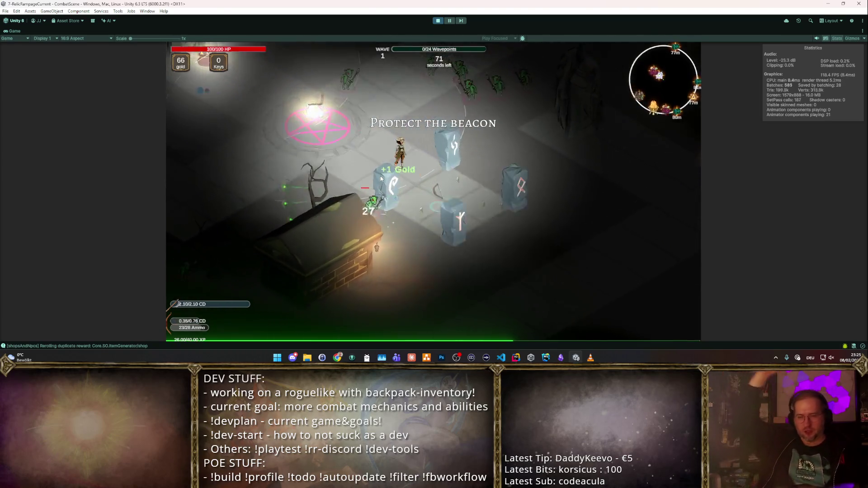
key(a)
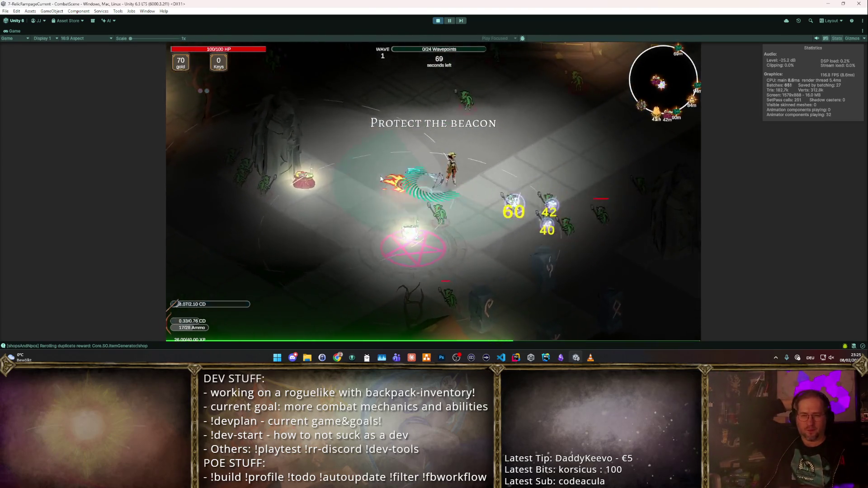
key(s)
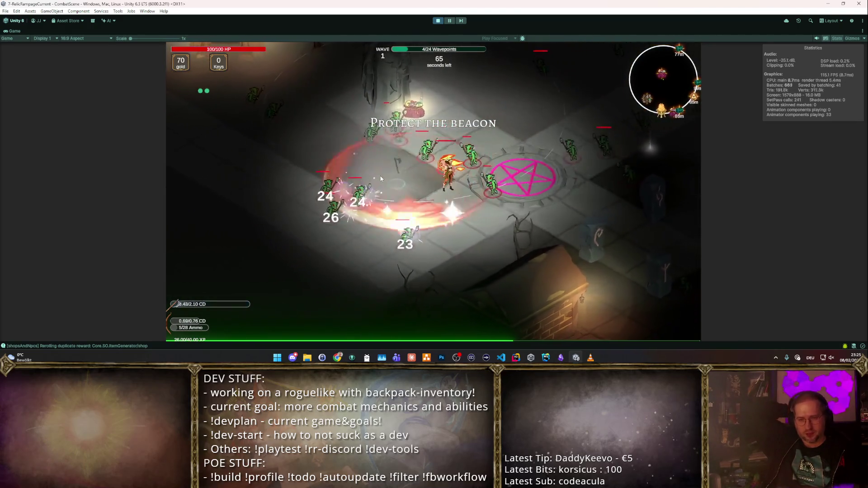
key(w)
key(w)
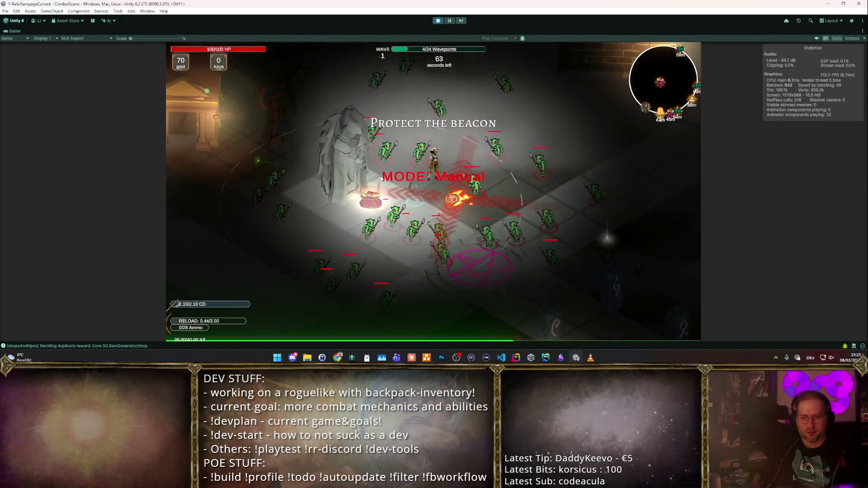
key(s)
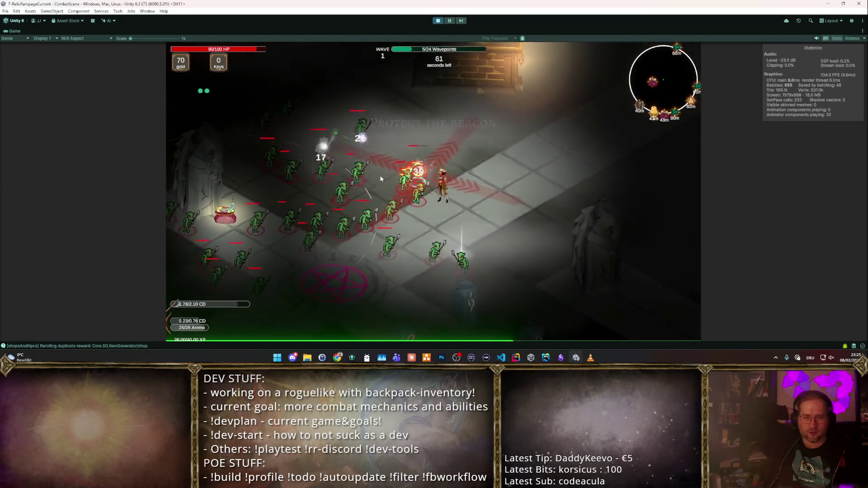
key(a)
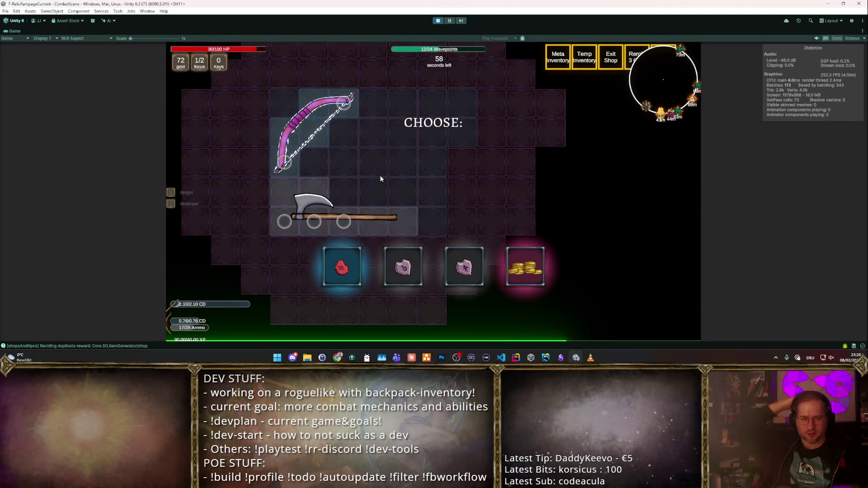
- Socket the red reward gem into the axe and spend both focus points on nodes
mouse_move(337, 270)
mouse_down()
mouse_move(340, 280)
mouse_move(284, 221)
mouse_up()
click(285, 186)
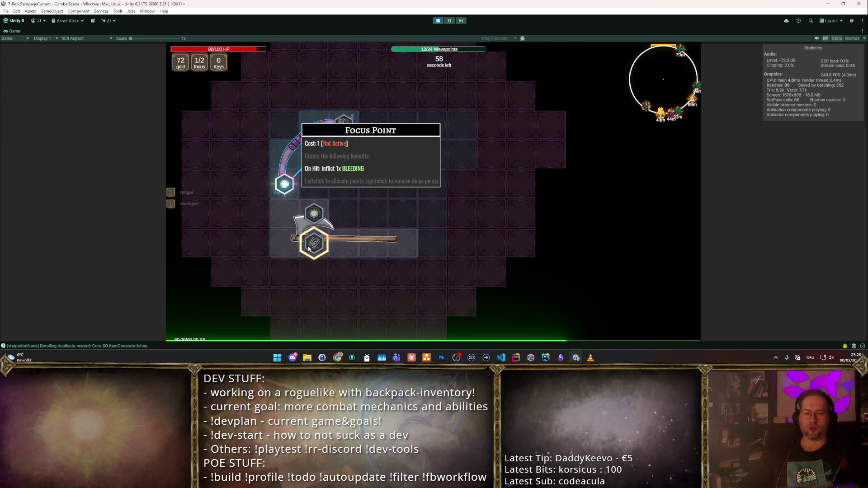
click(537, 231)
- Keep circling the beacon and pentagram collecting waypoints until the wave 2 level-up choice appears
key(d)
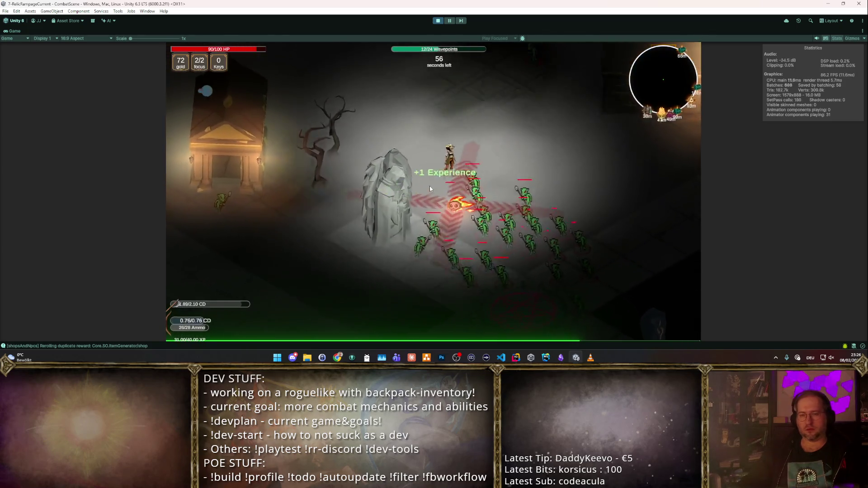
key(s)
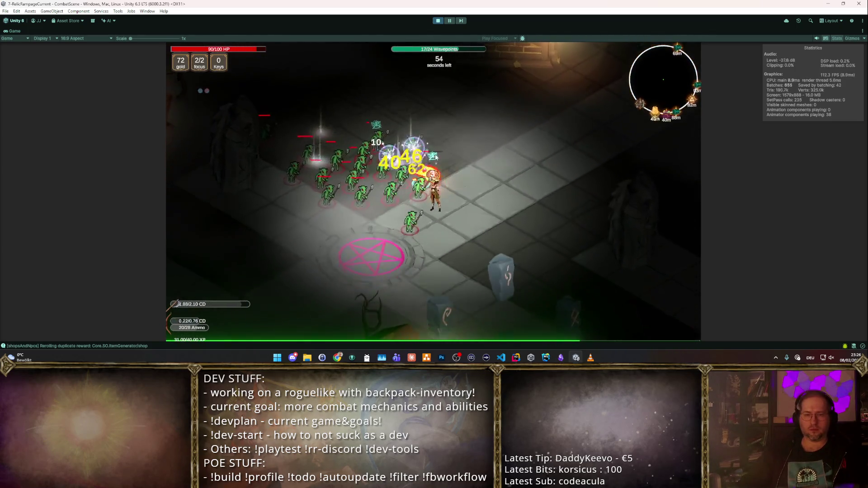
key(s)
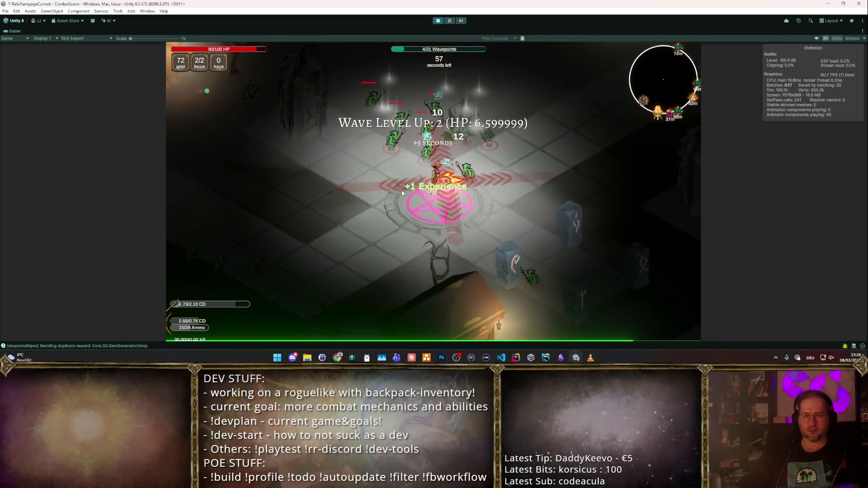
key(s)
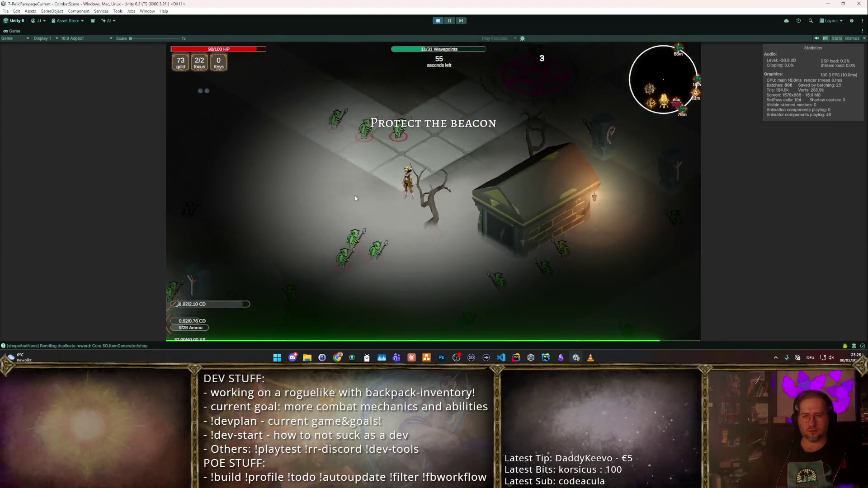
key(s)
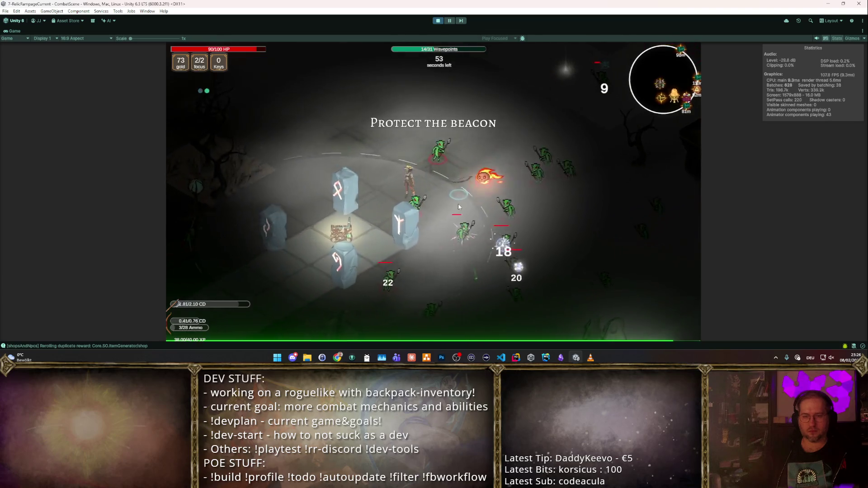
key(a)
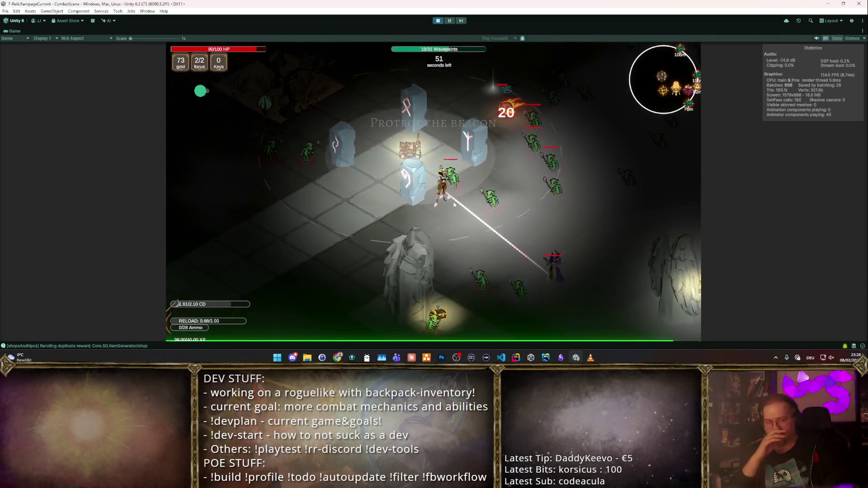
key(w)
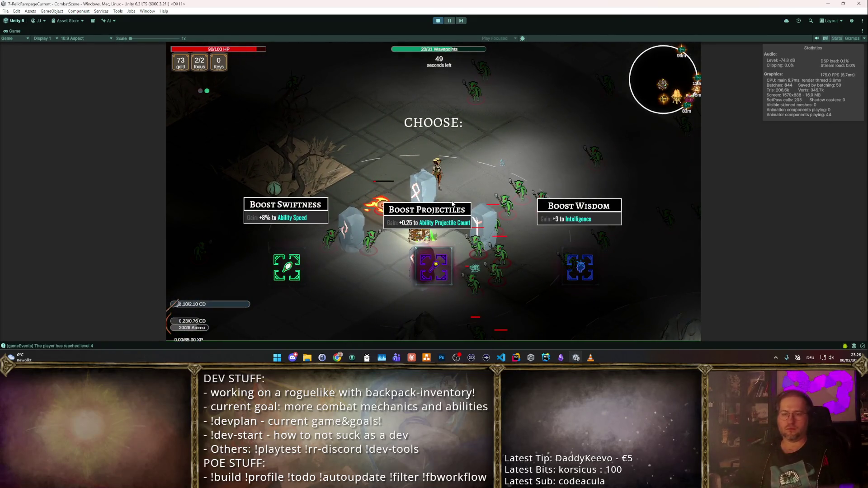
- Take Boost Projectiles, place the Crimson Shard in the inventory grid, and spend focus to level the item
click(426, 274)
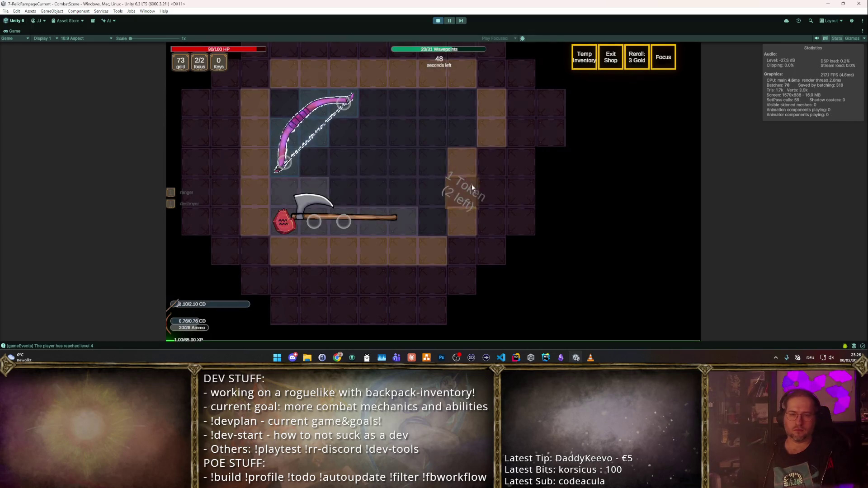
click(472, 187)
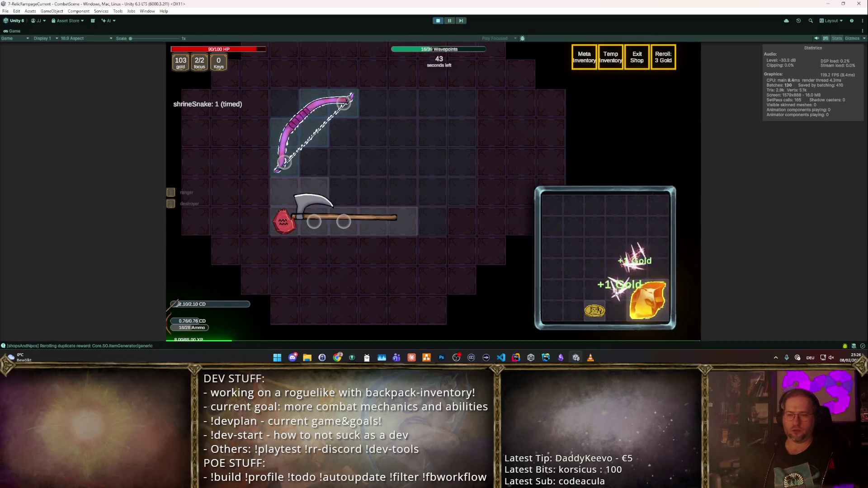
mouse_move(644, 303)
mouse_down()
mouse_move(617, 305)
mouse_move(436, 205)
mouse_move(435, 146)
mouse_up()
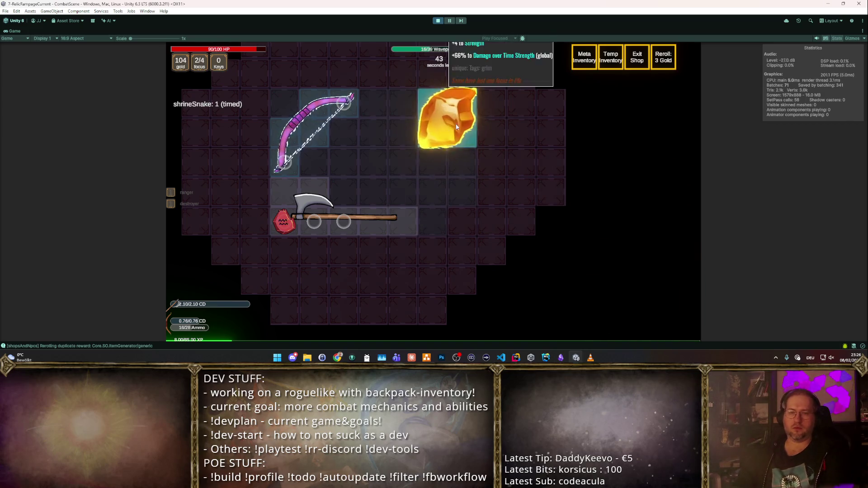
click(353, 104)
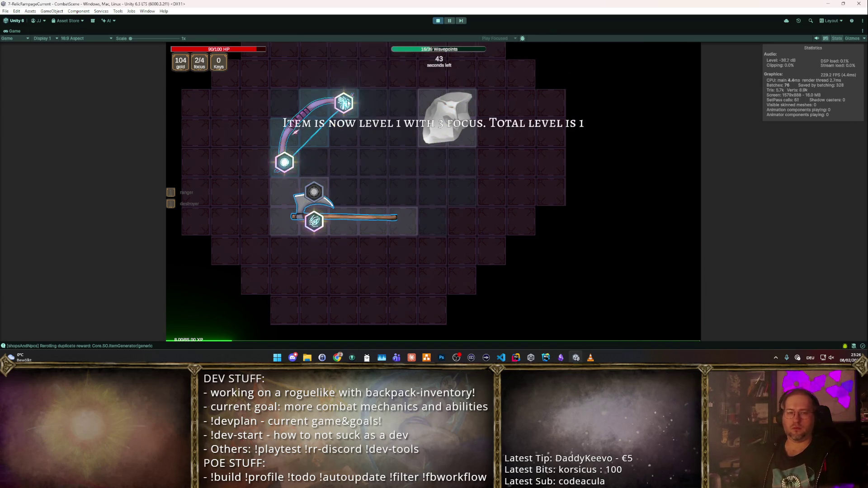
- Run the hero up-right into a new area, then switch to Obsidian
key(d)
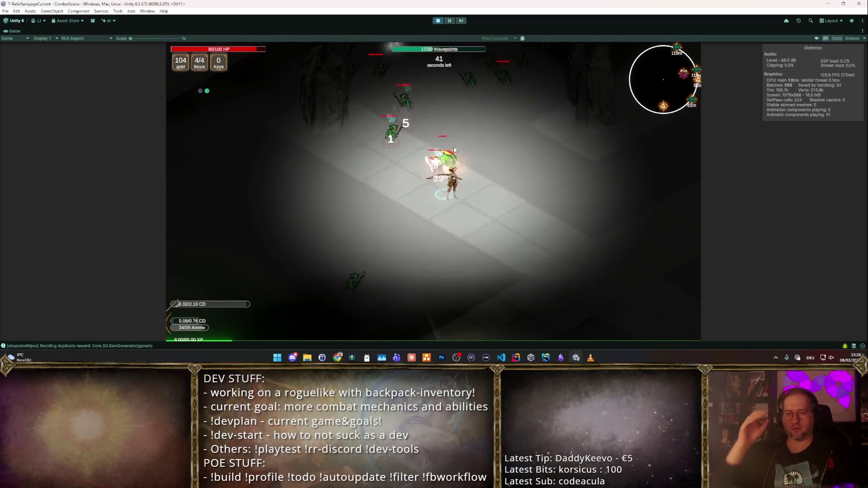
key(w+d)
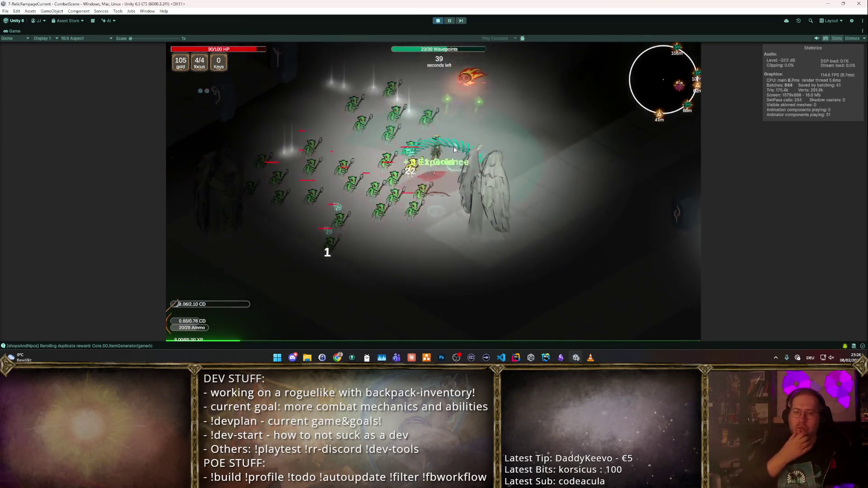
key(alt+Tab)
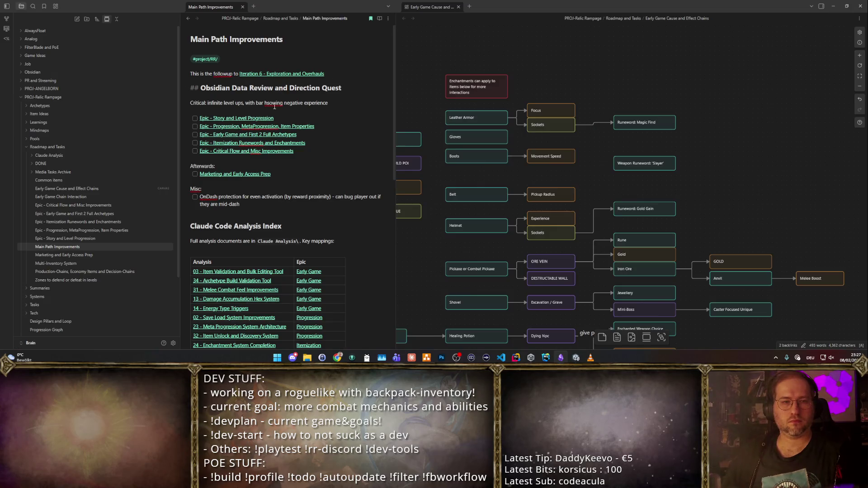
- Open the Epic - Early Game and First 2 Full Archetypes note and link the Early Game Cause and Effect Chains canvas
click(274, 135)
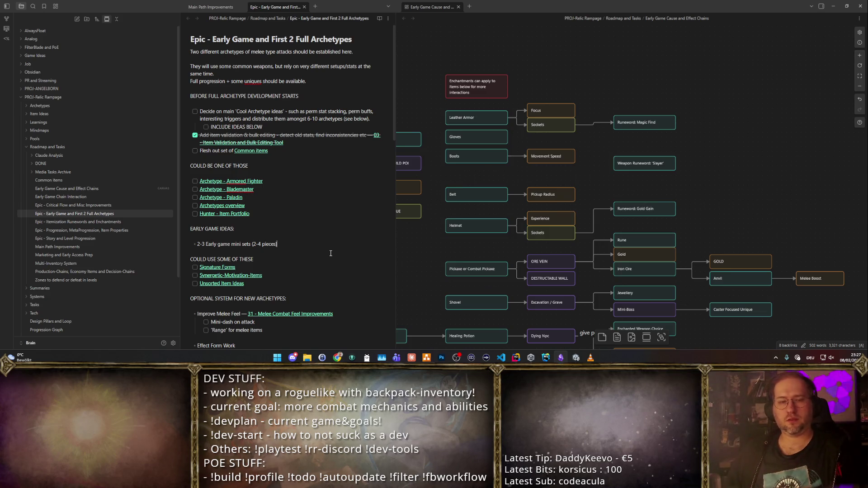
key(Return)
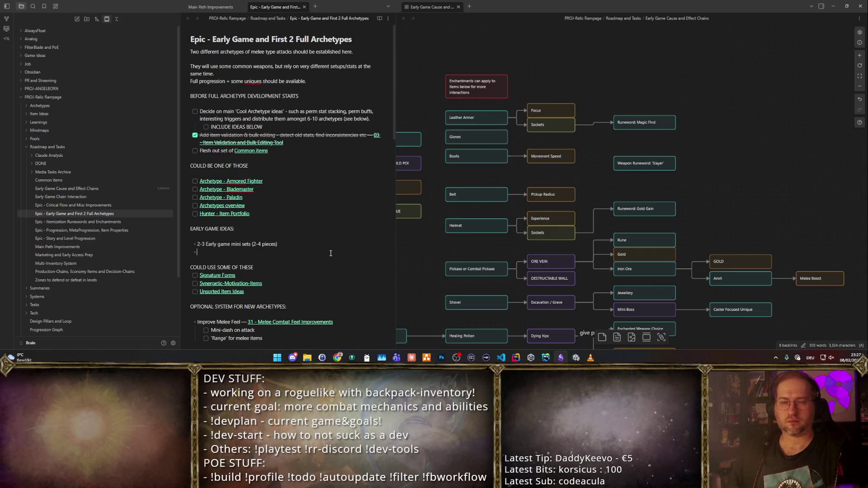
text([[Early)
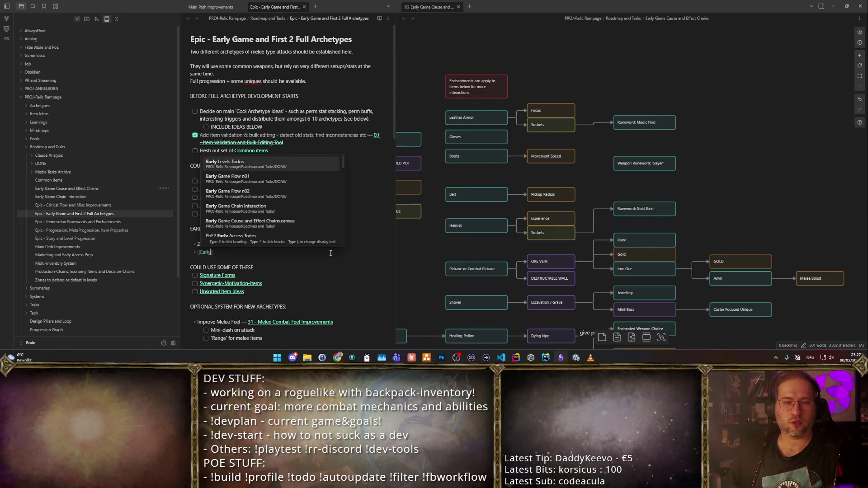
text( Game Ca)
key(Return)
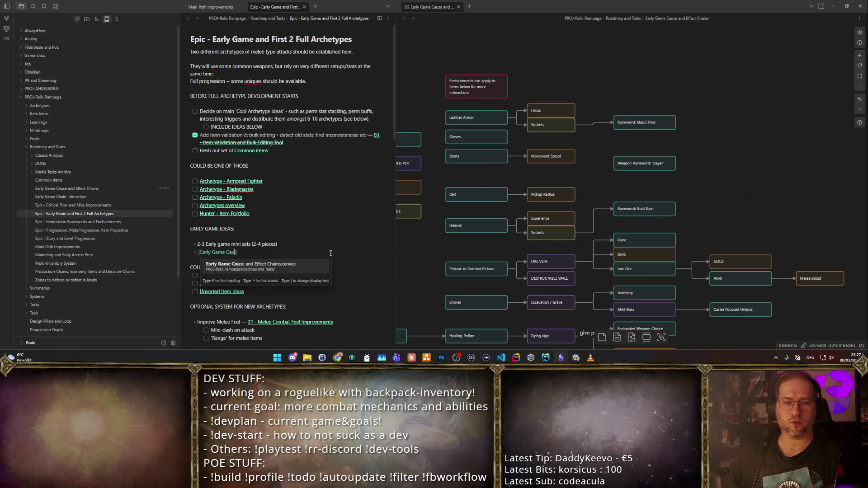
- Move the canvas link near the top and add the small-rooms-with-guaranteed-chests bullet
key(ctrl+z)
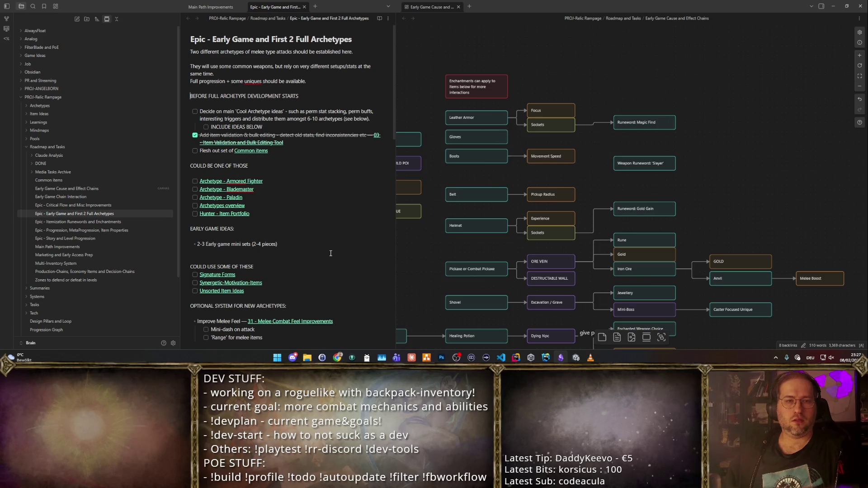
key(ctrl+shift+z)
key(Return)
text(Swap out early levels to start in small rooms with garanteed chest?)
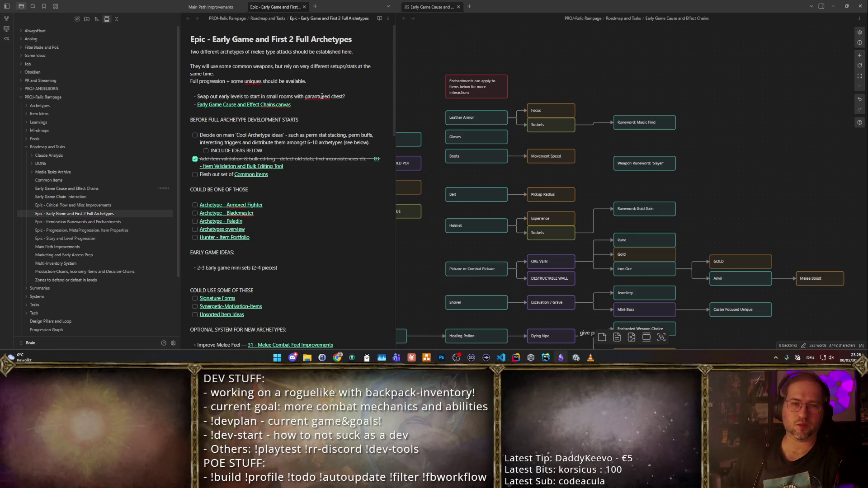
click(346, 96)
key(Return)
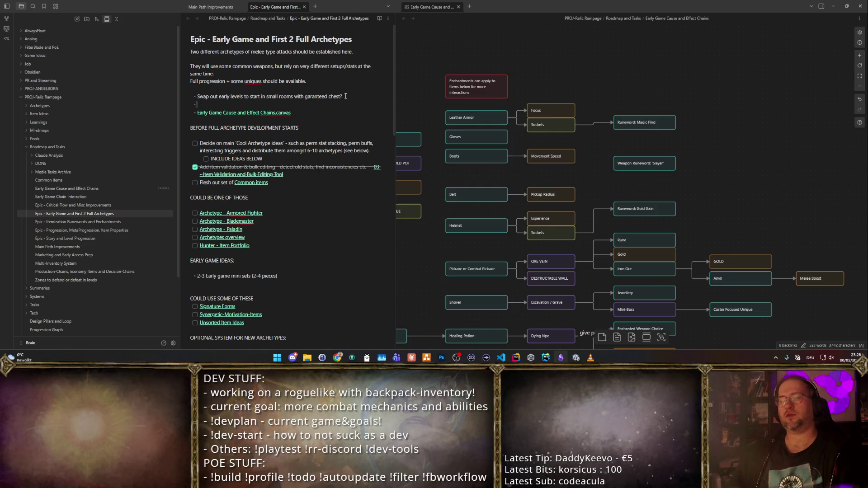
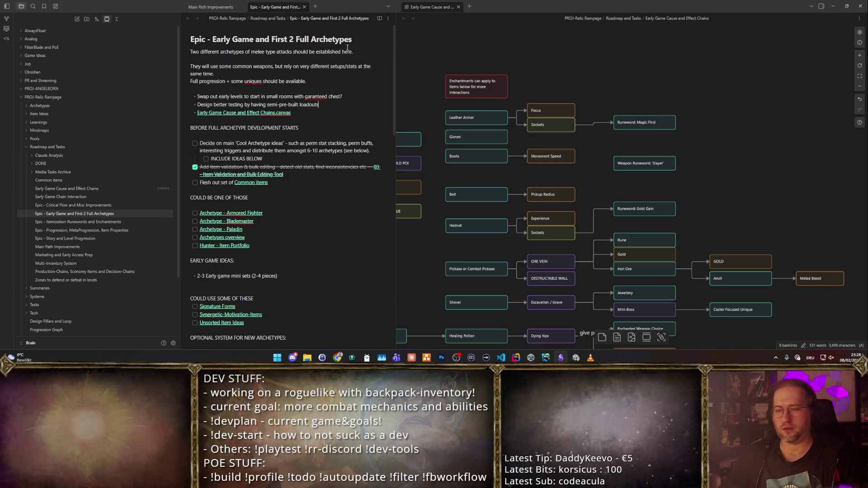
- Switch from the Obsidian roadmap notes to the Unity Editor showing the combat scene
click(577, 358)
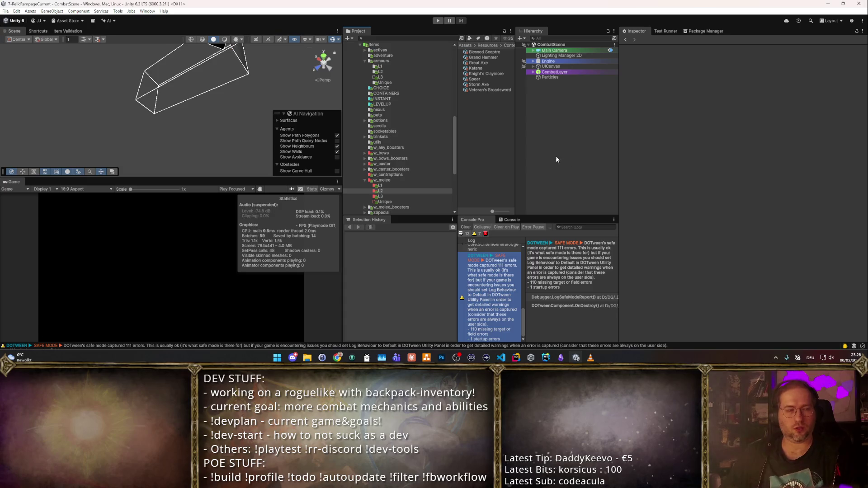
- Play the combat scene in a maximized Game view and take the staff as the starting weapon
click(434, 21)
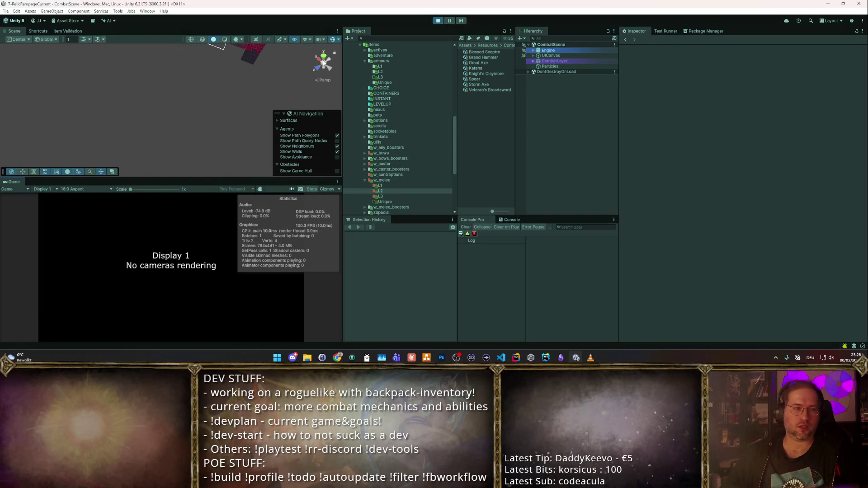
double_click(19, 182)
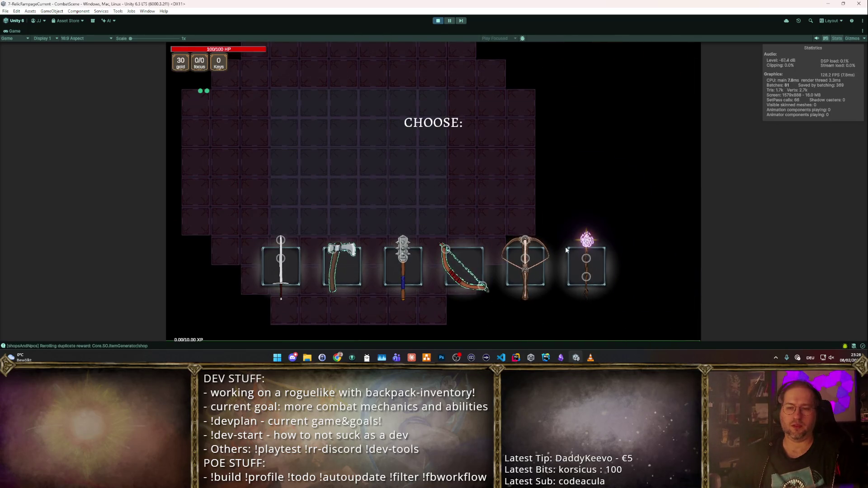
click(598, 260)
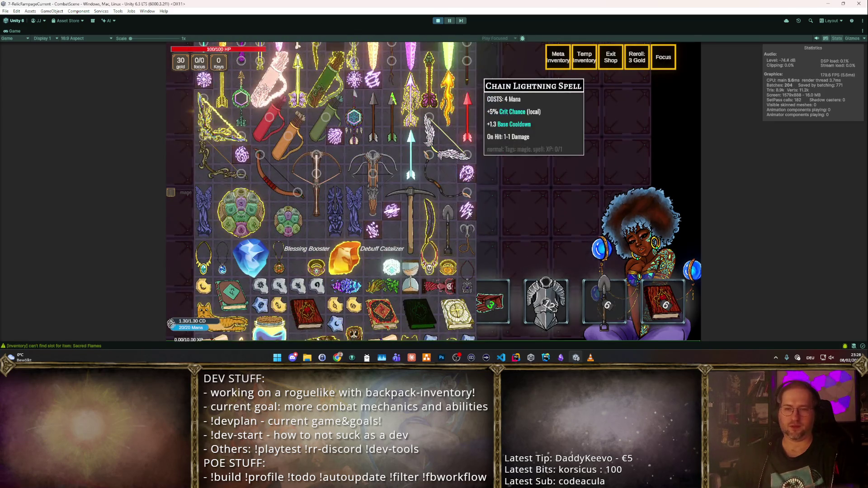
- Socket Chain Lightning into the staff's top slot and sell the displaced flame spell
click(388, 187)
click(241, 93)
click(597, 253)
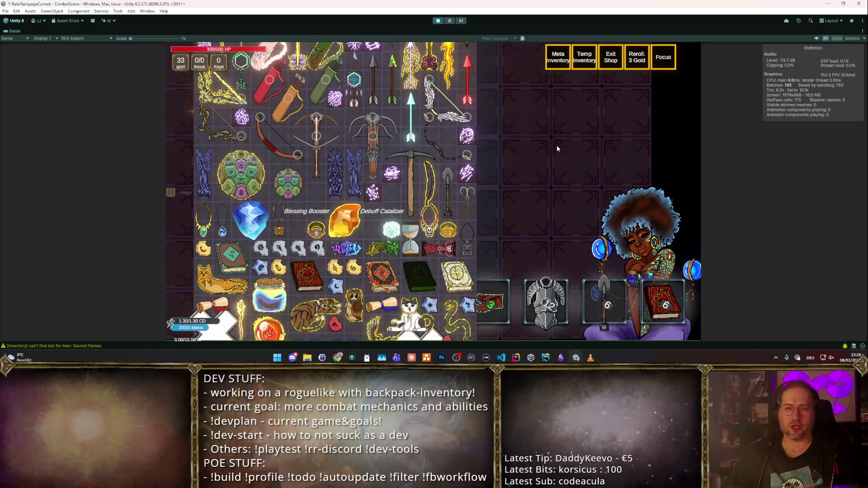
scroll(504, 154, up, 3)
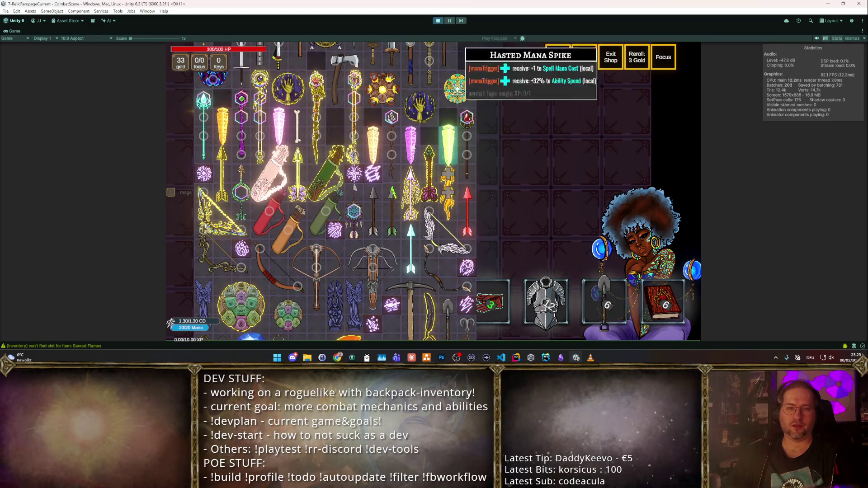
scroll(478, 121, down, 1)
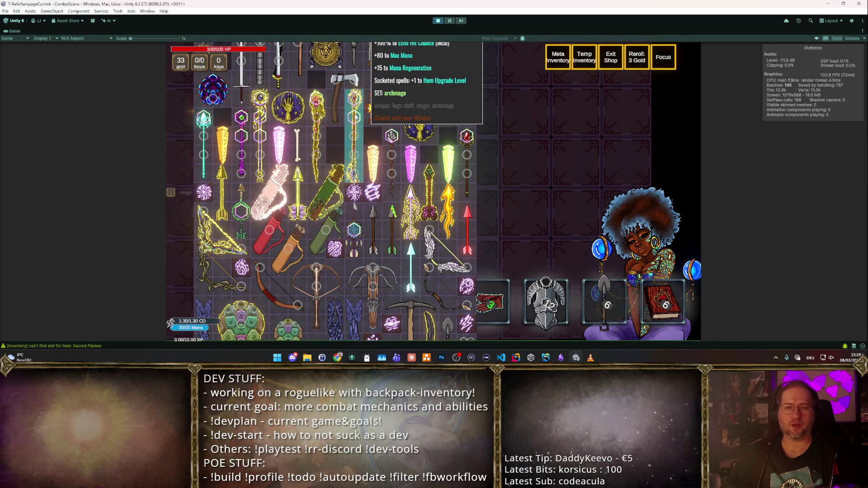
- Place a second staff in the backpack, then sell the wooden staff
click(476, 70)
click(271, 69)
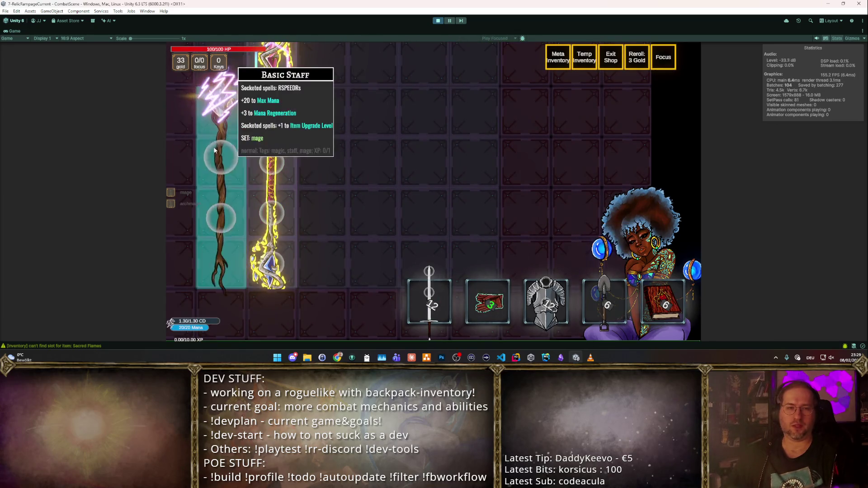
click(221, 113)
- From the Large Armor Pack list, place the Split Booster angel statue beside the staff, then leave the shop
click(617, 248)
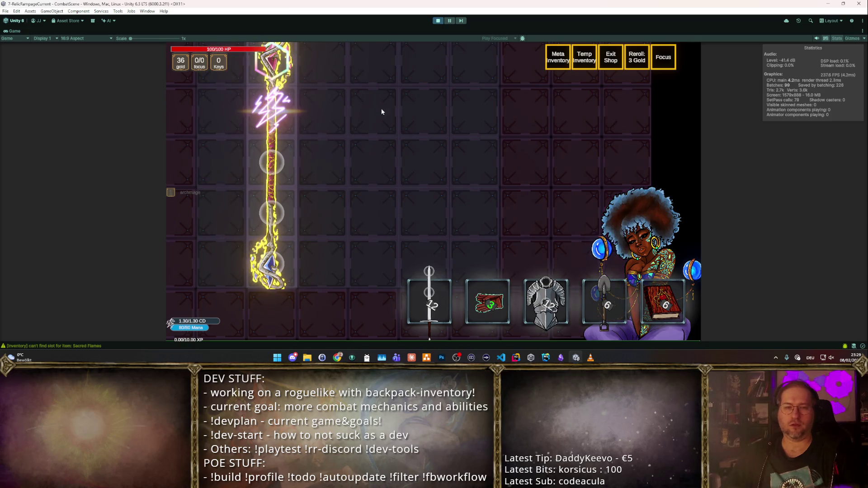
scroll(394, 100, up, 10)
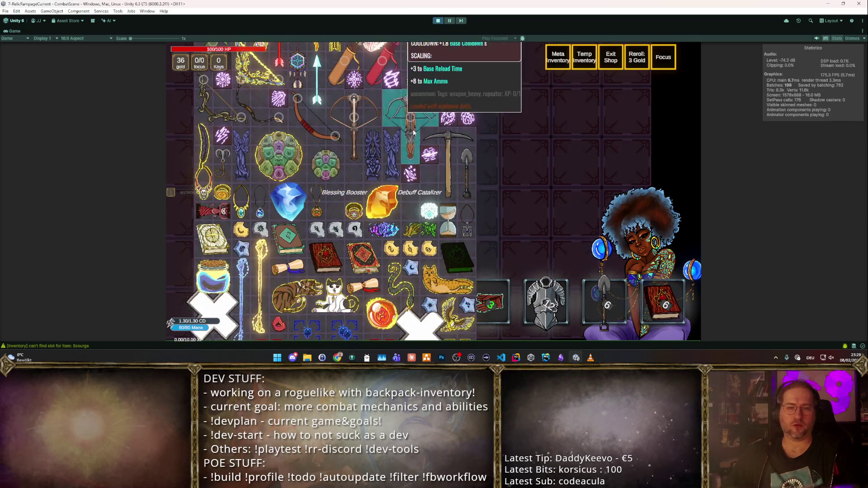
scroll(441, 122, up, 1)
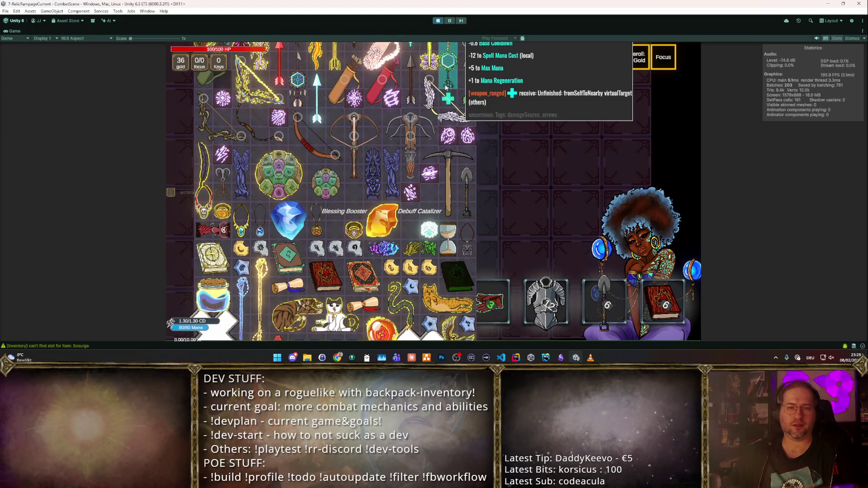
scroll(445, 95, down, 4)
scroll(441, 83, down, 3)
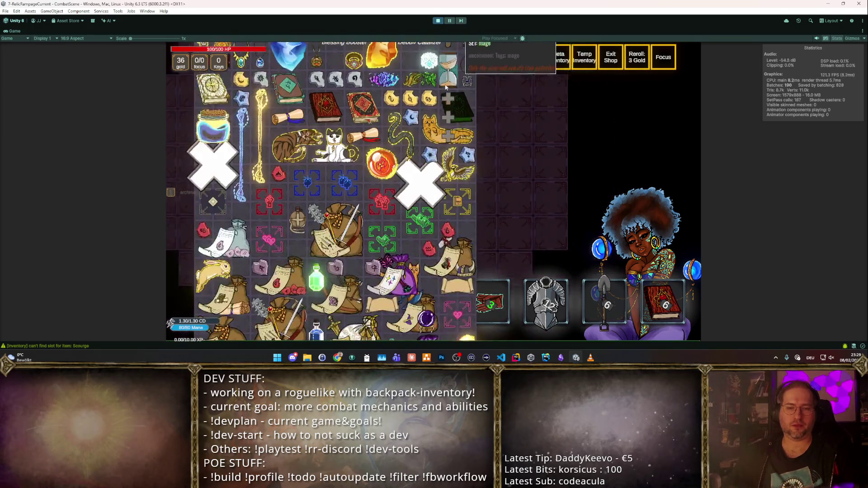
scroll(434, 79, up, 10)
scroll(429, 65, down, 5)
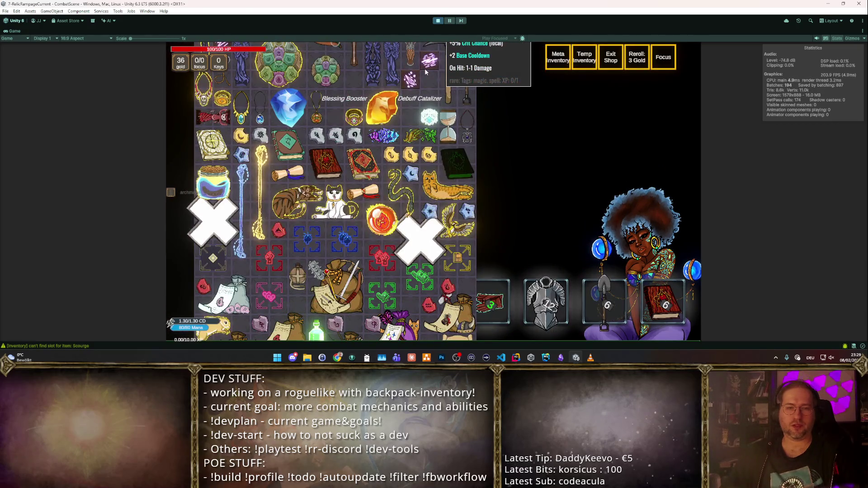
scroll(425, 69, down, 2)
scroll(425, 71, up, 3)
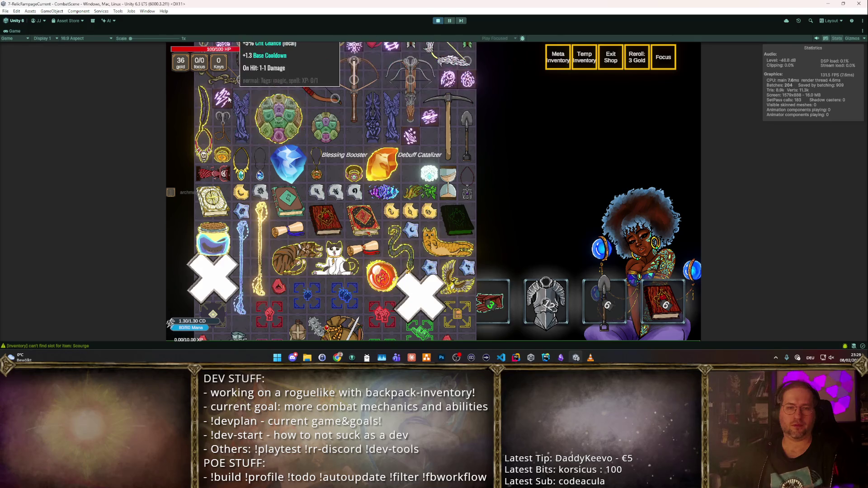
mouse_move(391, 118)
mouse_down()
mouse_move(391, 130)
mouse_move(324, 161)
mouse_move(354, 177)
mouse_up()
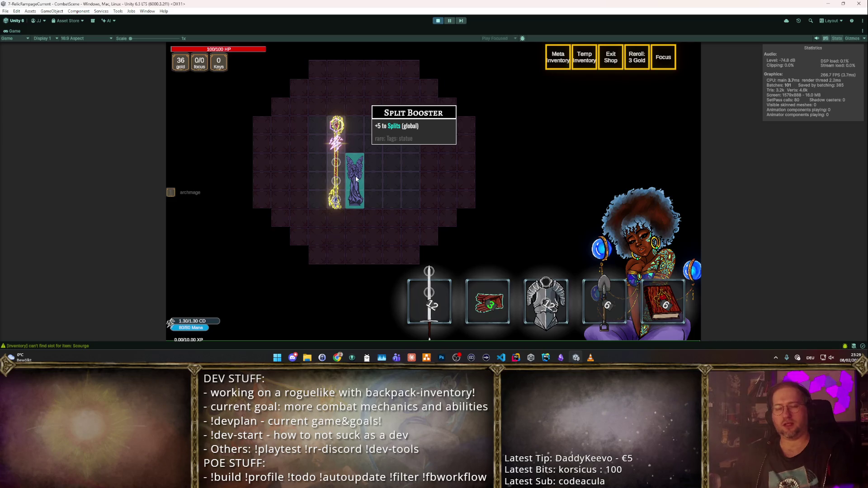
key(Escape)
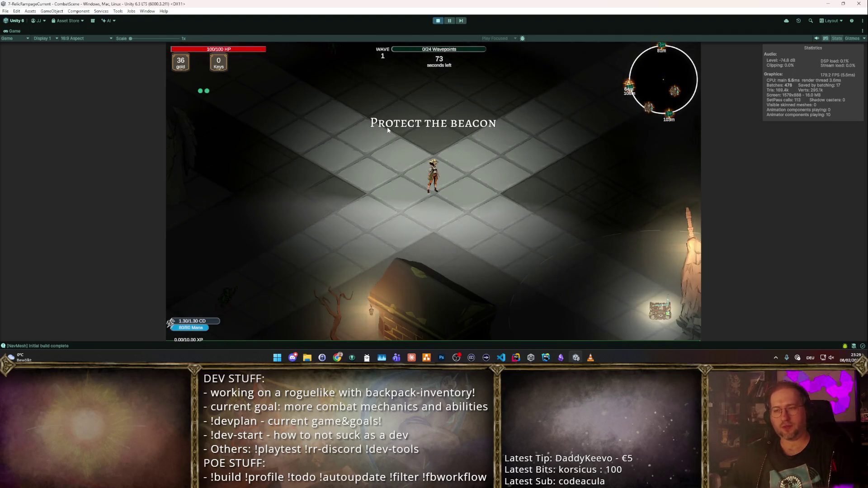
- Fight goblins near the beacon with chain lightning in autoattack mode, and take the Focus boost
key(d)
key(a)
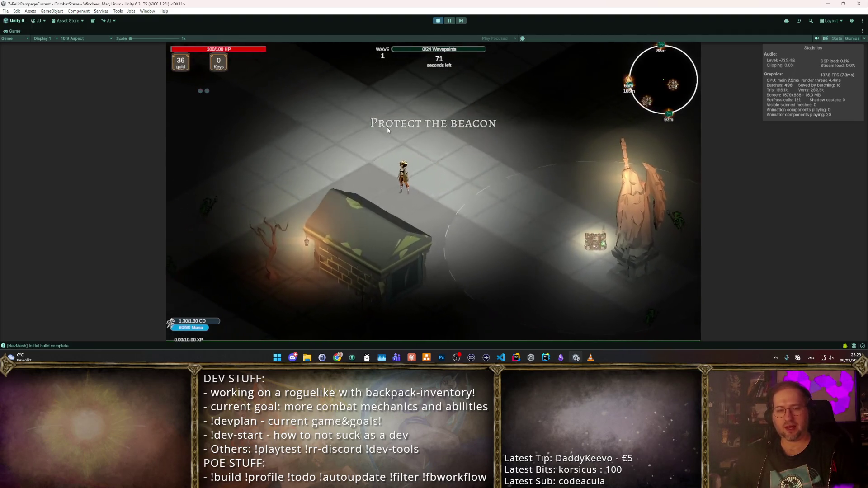
click(321, 173)
key(m)
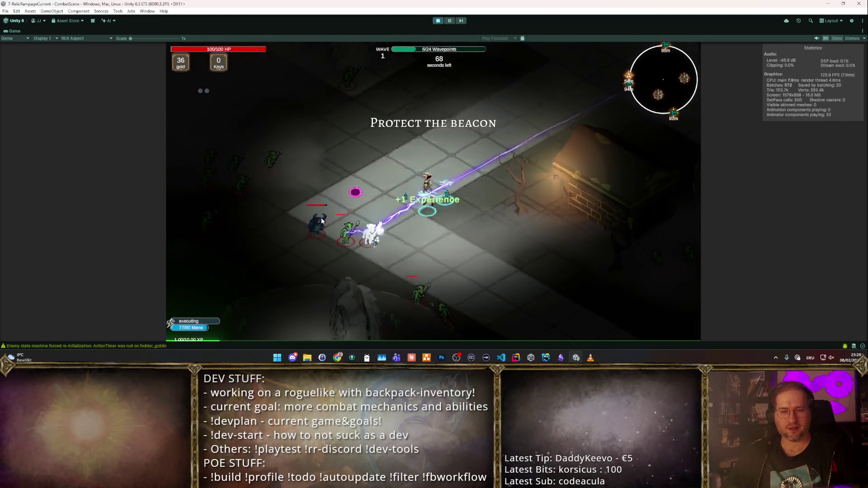
key(w)
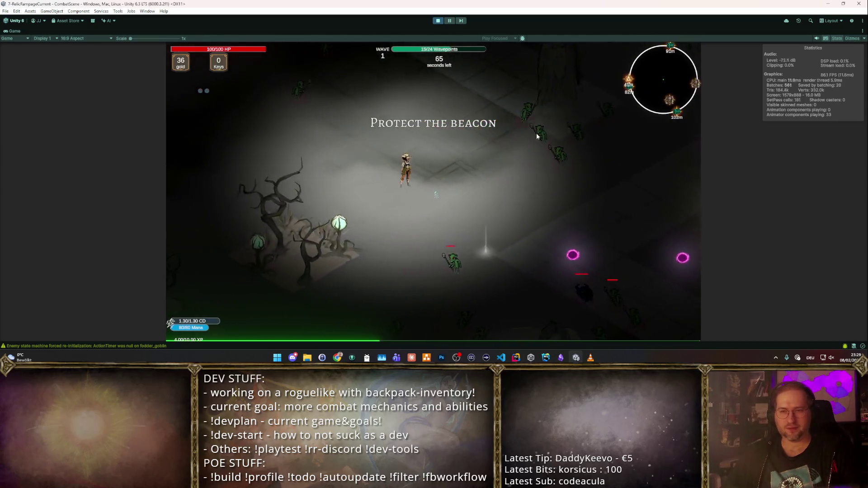
click(502, 224)
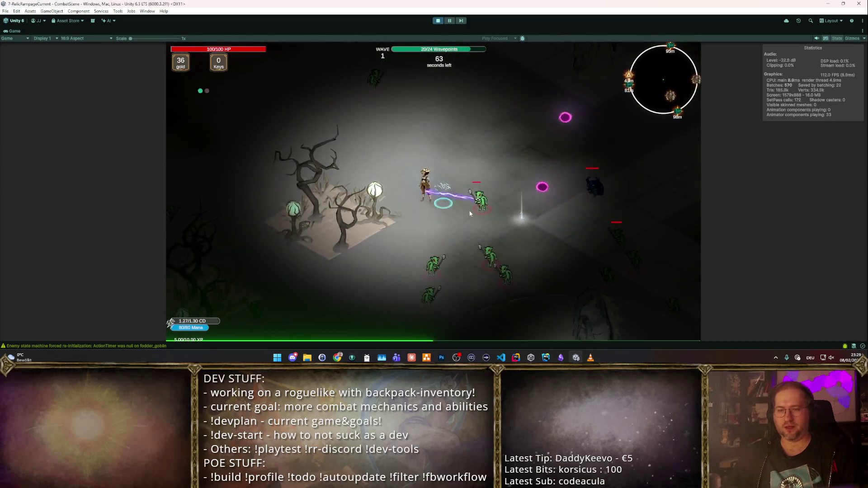
click(529, 202)
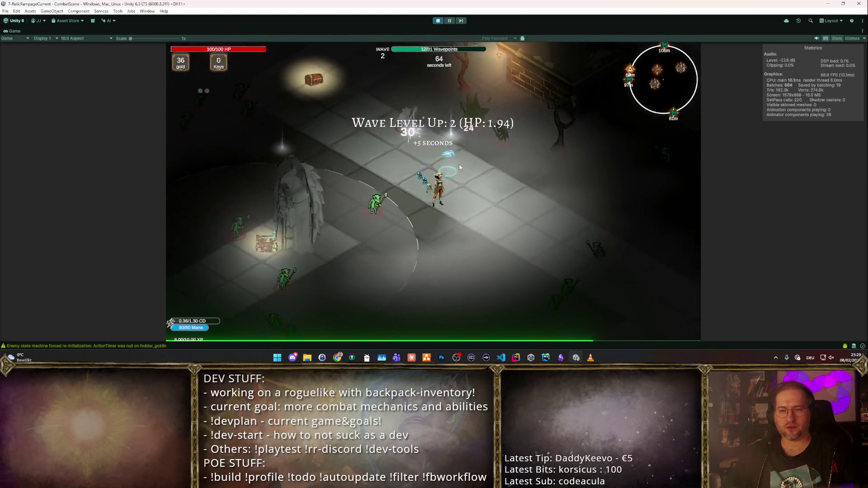
click(319, 261)
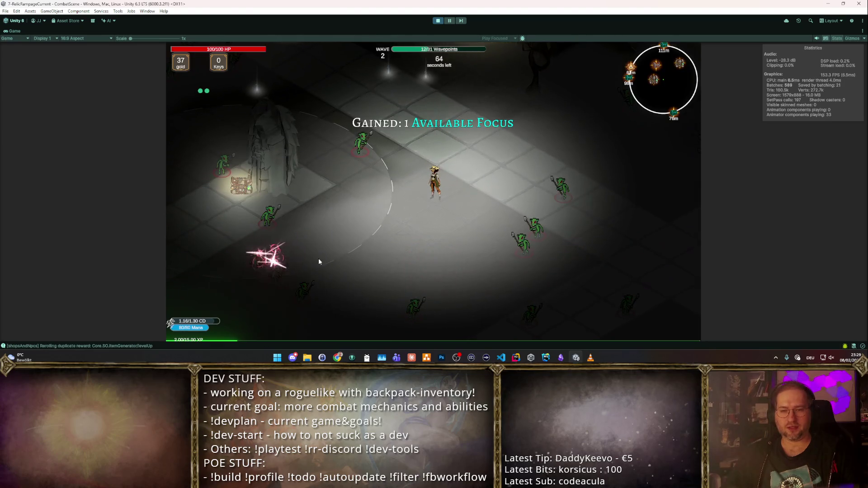
- Keep clearing goblin packs and waypoints until taking the Damage boost
click(533, 229)
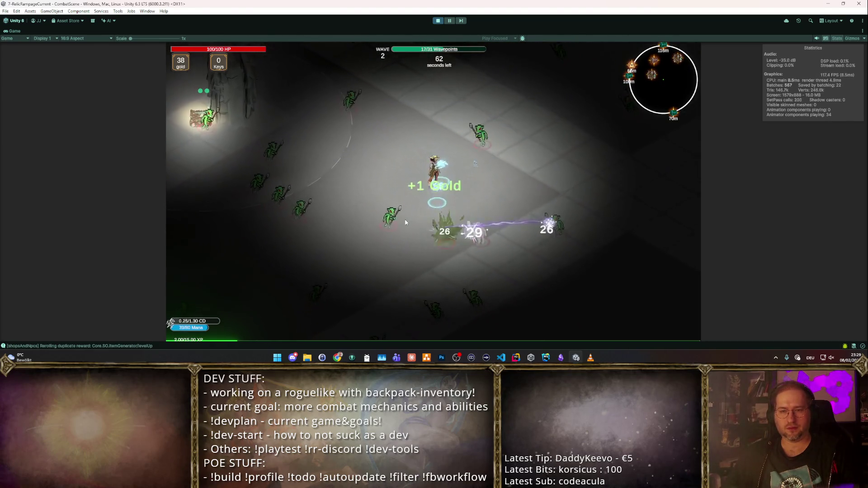
click(357, 202)
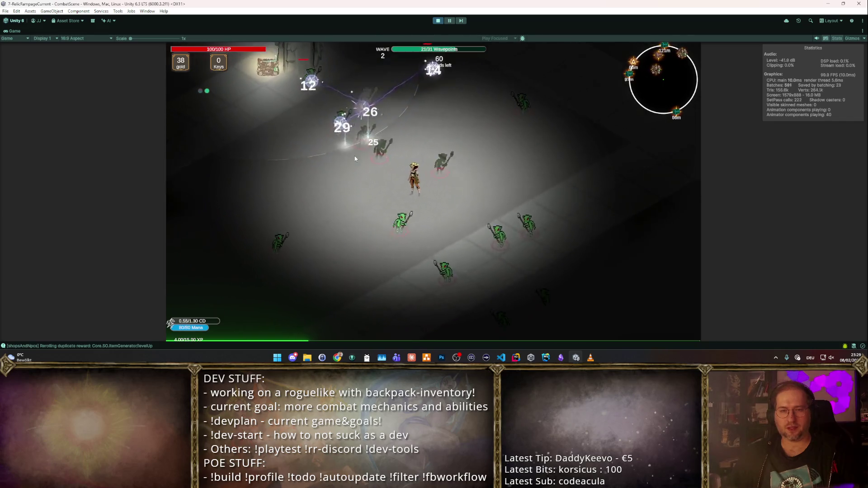
click(490, 193)
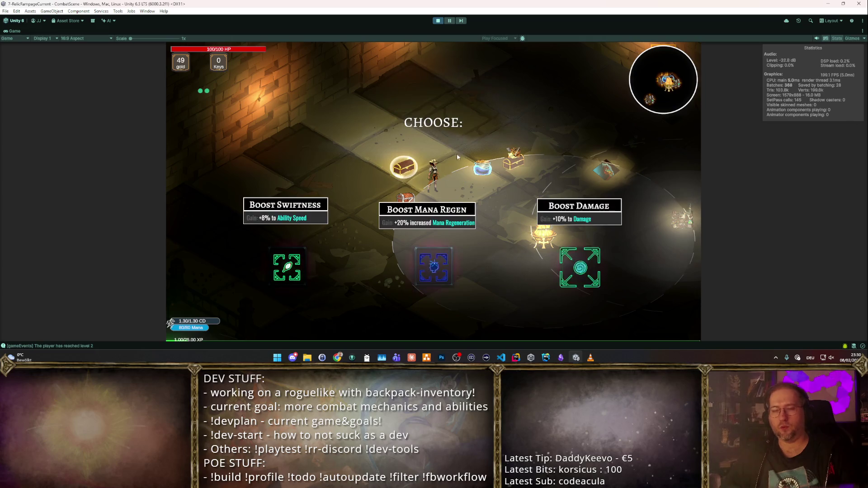
click(566, 267)
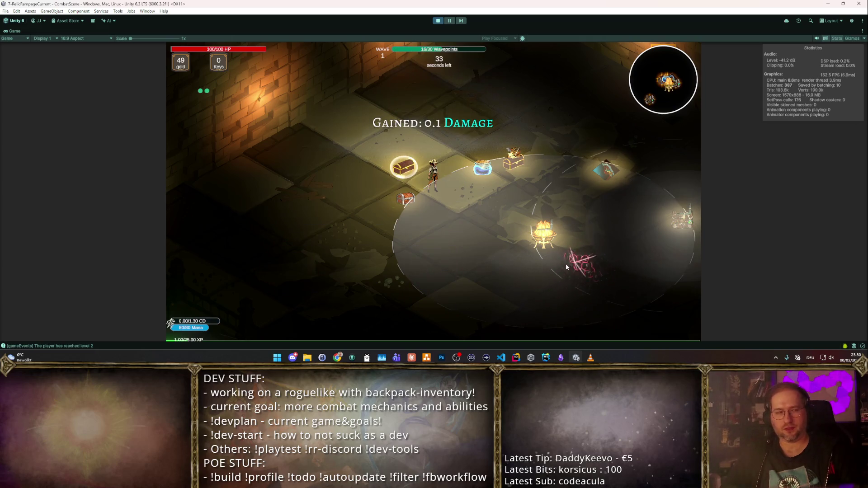
- Remove the spell gem from the staff's socket in the backpack, then return to the Difficulty 3 dungeon
click(477, 200)
scroll(339, 174, down, 3)
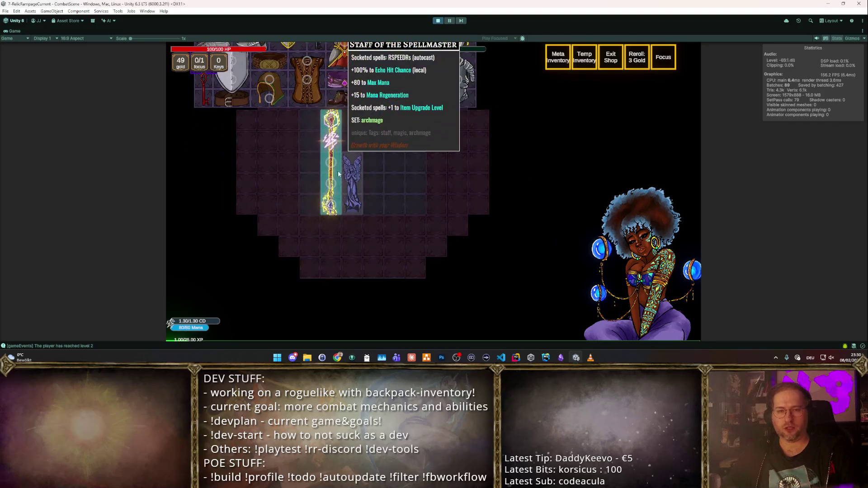
drag(330, 140, 310, 137)
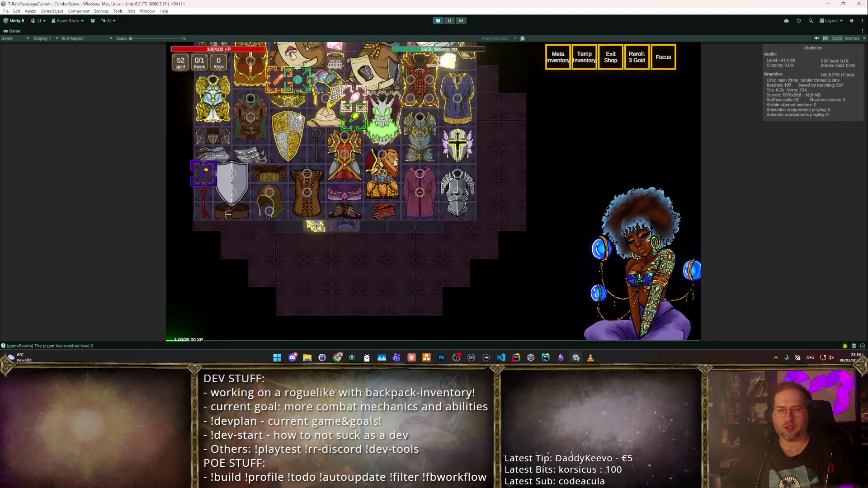
scroll(483, 170, up, 2)
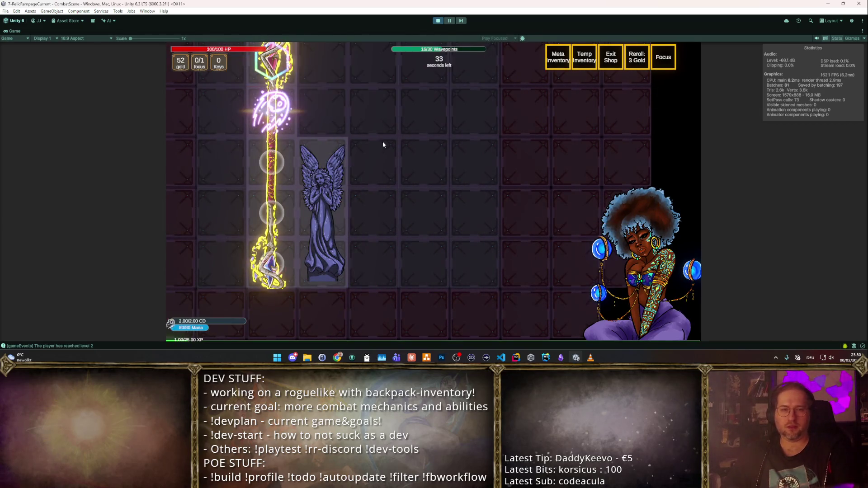
key(Escape)
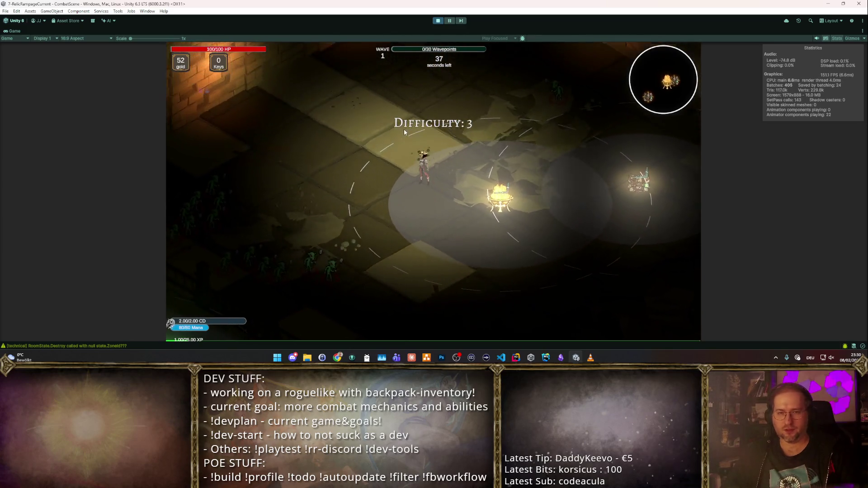
- Blast the nearby enemies, activate the shrine for its buff, then exit Play mode with Ctrl+P
click(384, 157)
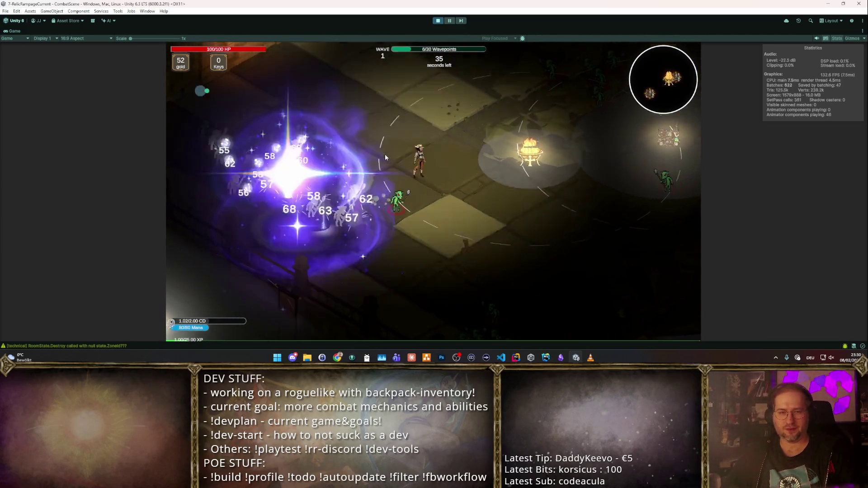
click(386, 157)
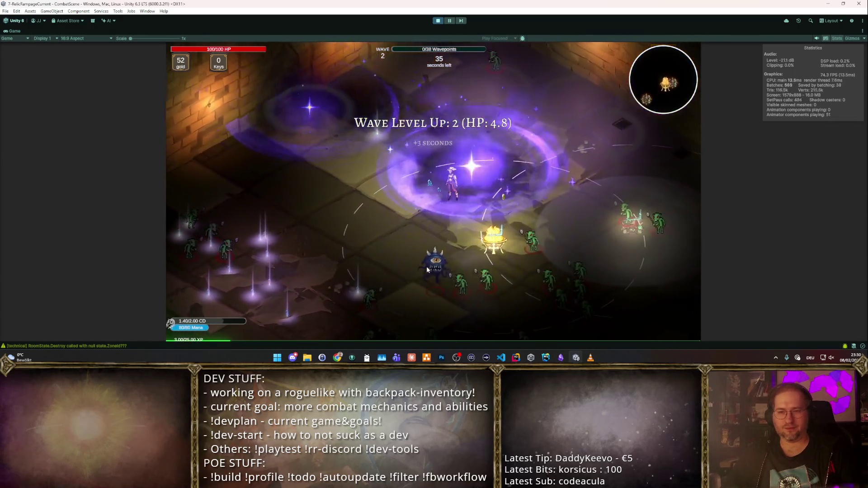
click(493, 237)
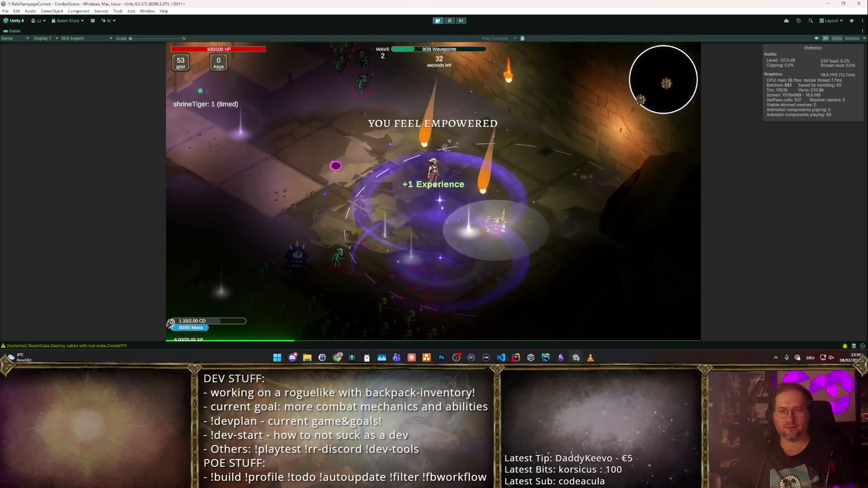
key(ctrl+p)
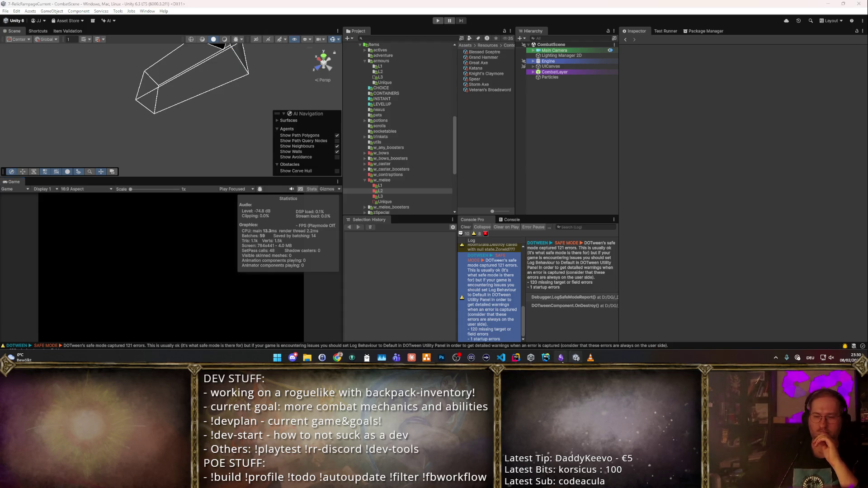
- Glance at the Obsidian notes, return to Unity, and select Engine in the Hierarchy
key(alt+Tab)
click(575, 358)
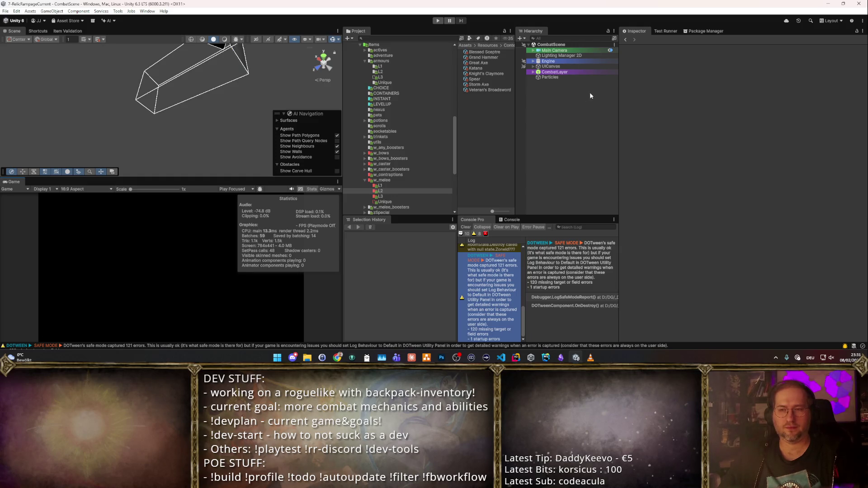
click(574, 61)
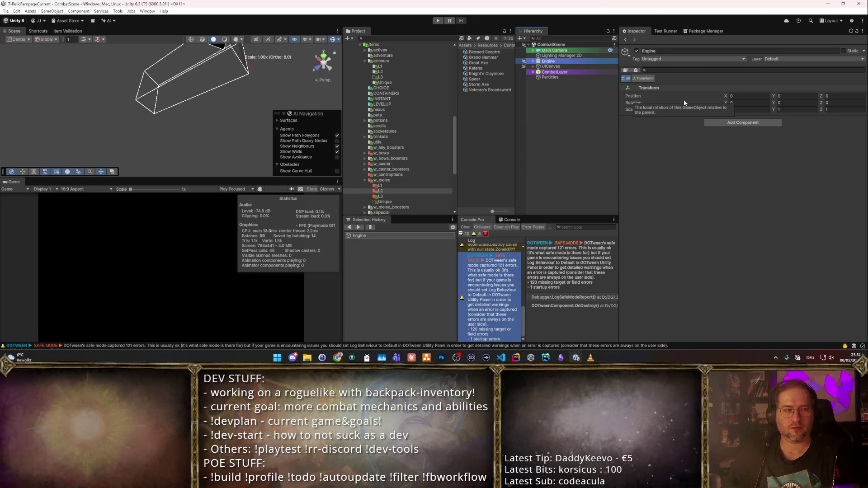
- Expand Engine and step through InventoryLayer, InventoryCameraBase and TESTING, ending on the Content object
key(Right)
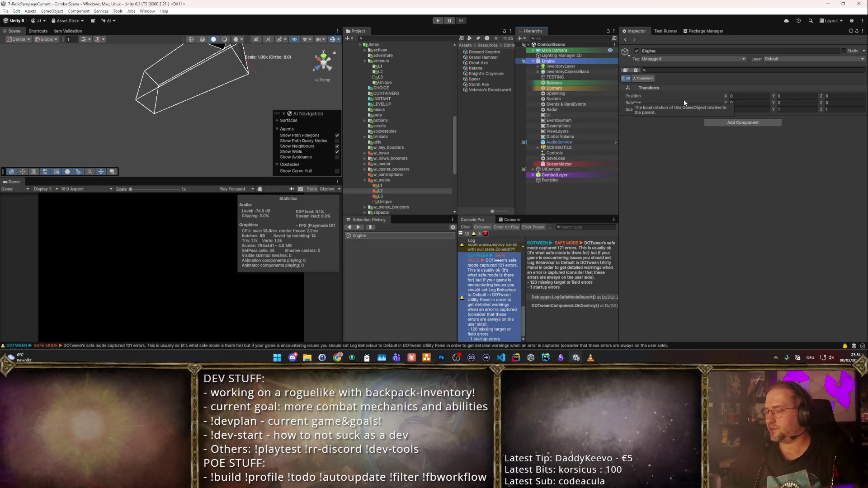
key(Down)
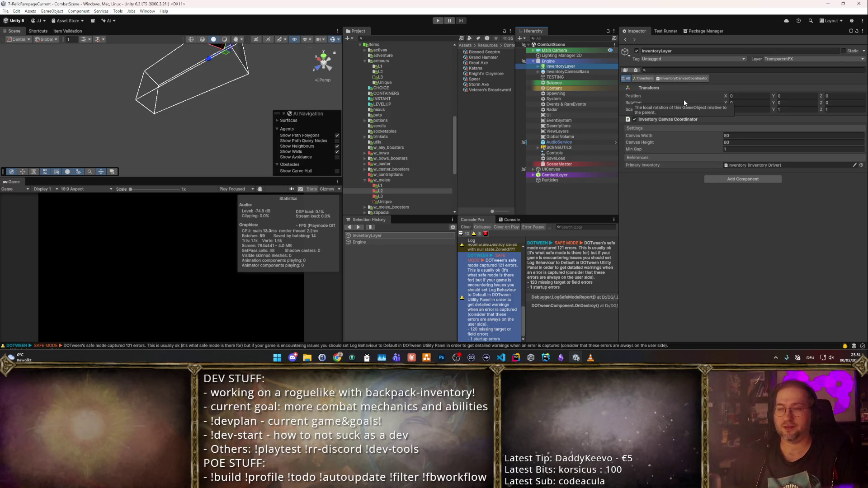
key(Right)
key(Left)
key(Down)
key(Right)
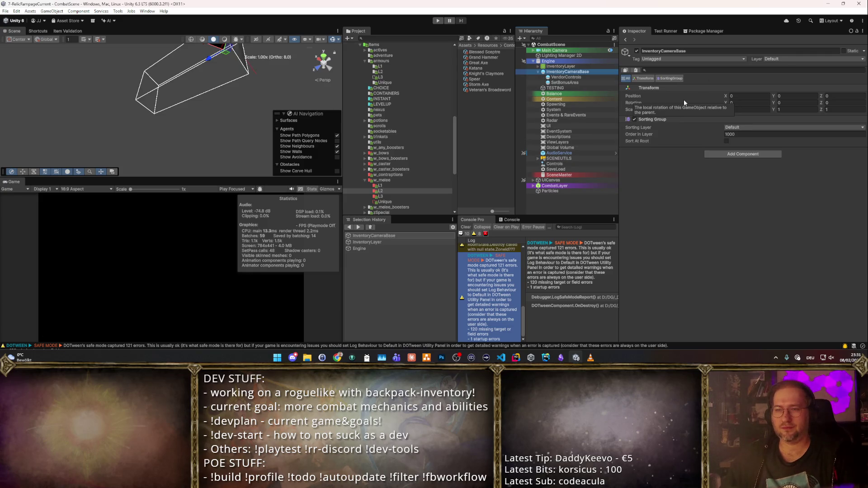
key(Left)
key(Up)
key(Down)
key(Down)
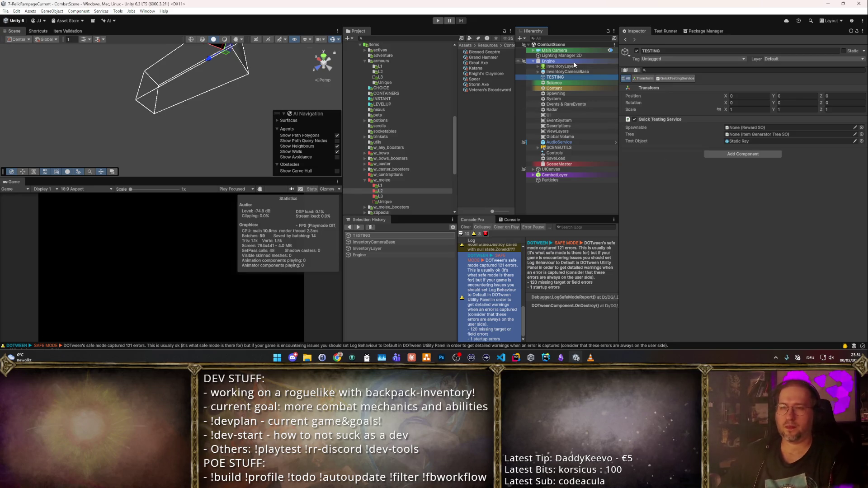
click(570, 94)
- Browse the Spawning and Content services, then select the Balance object in the Hierarchy
click(572, 88)
click(572, 93)
click(573, 90)
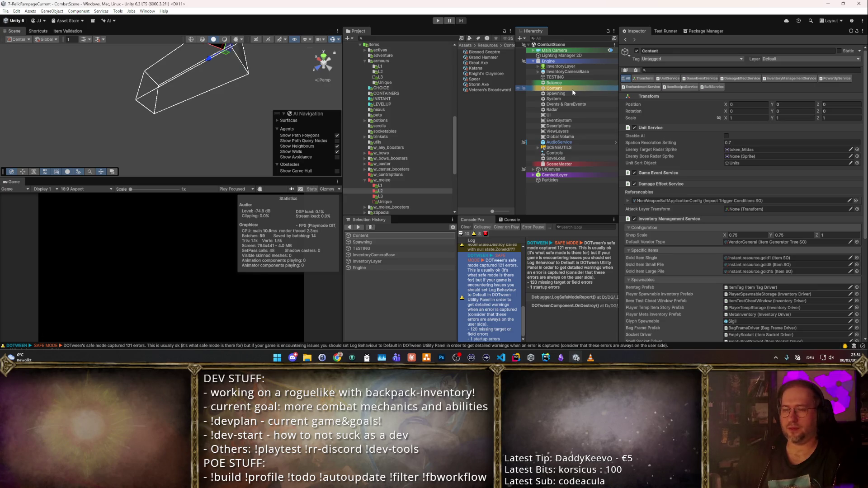
click(580, 82)
scroll(755, 131, down, 2)
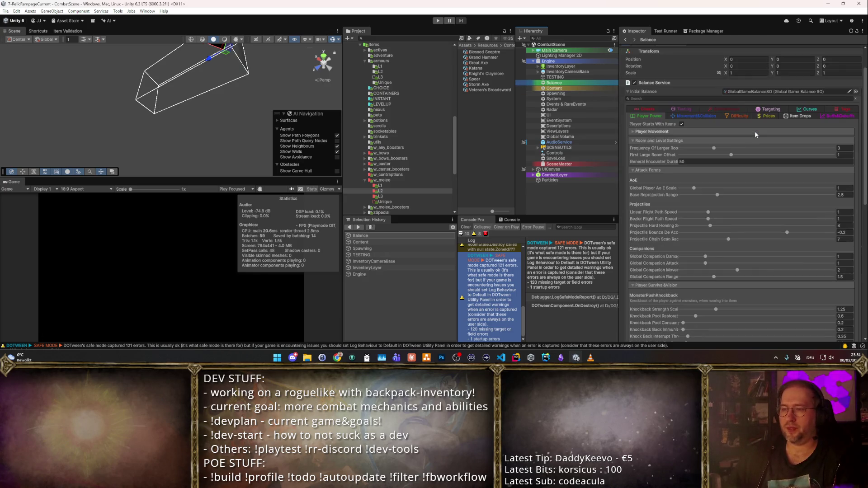
scroll(742, 135, down, 5)
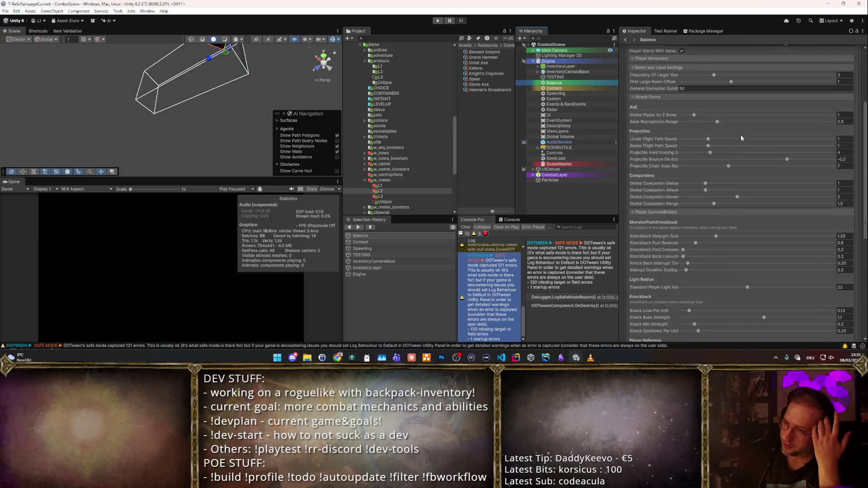
scroll(663, 112, up, 4)
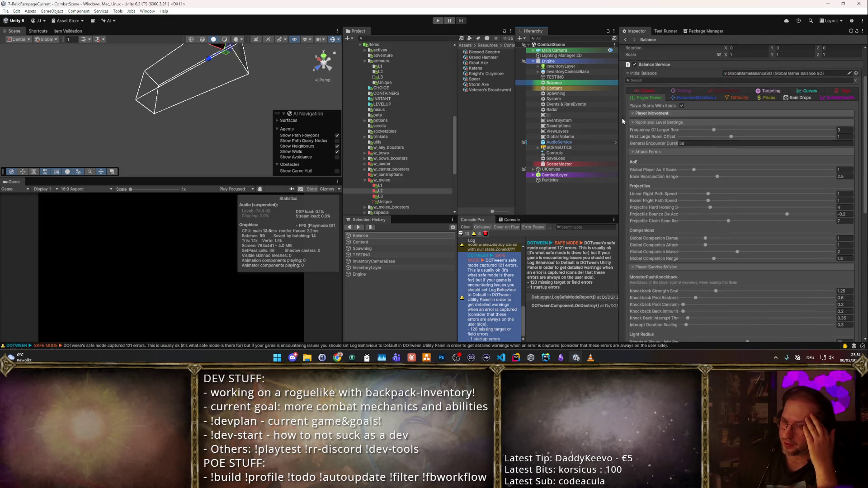
- Set First Large Room Offset to 3 under Room and Level Settings and start a playtest
click(632, 123)
click(633, 132)
click(633, 141)
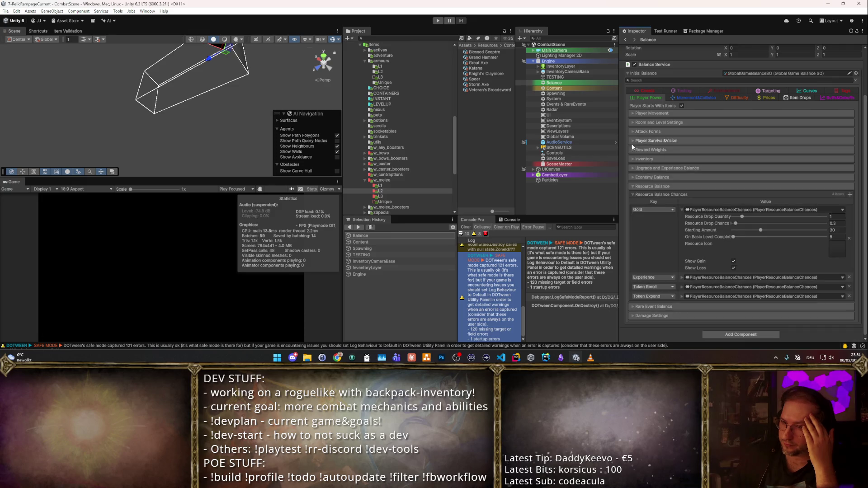
click(633, 123)
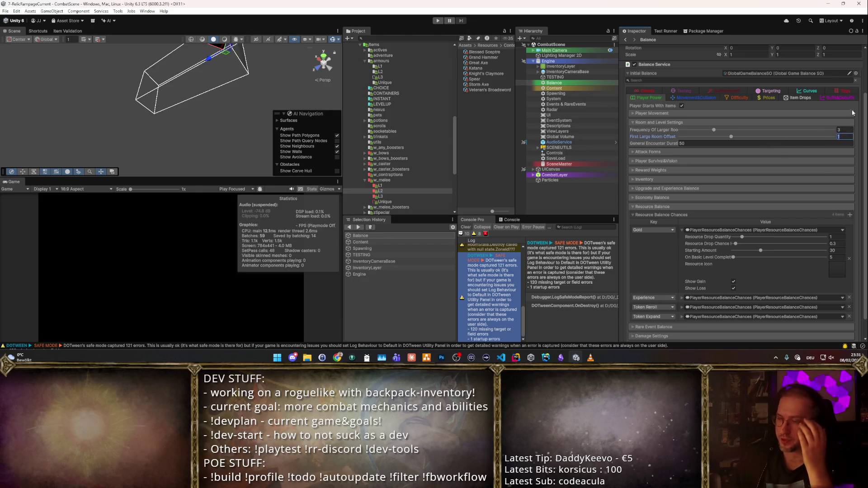
text(3)
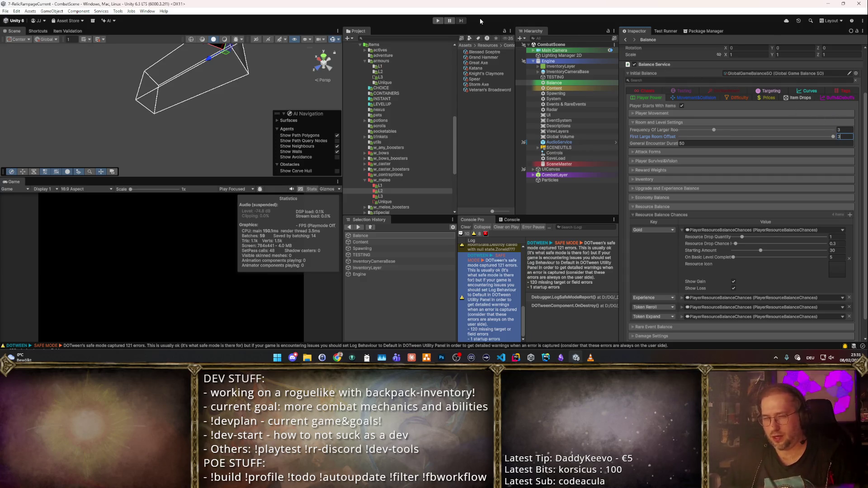
click(437, 22)
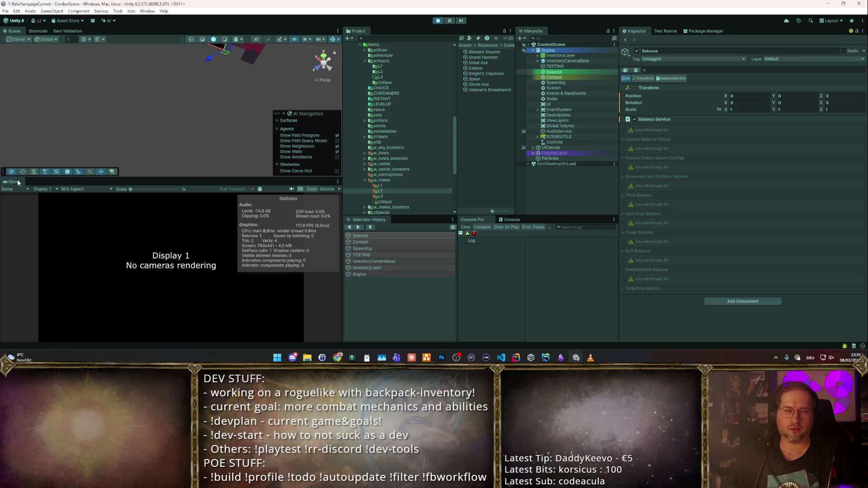
- Playtest a level in the maximized Game view, take a reward, then edit Frequency Of Larger Room and replay
double_click(18, 182)
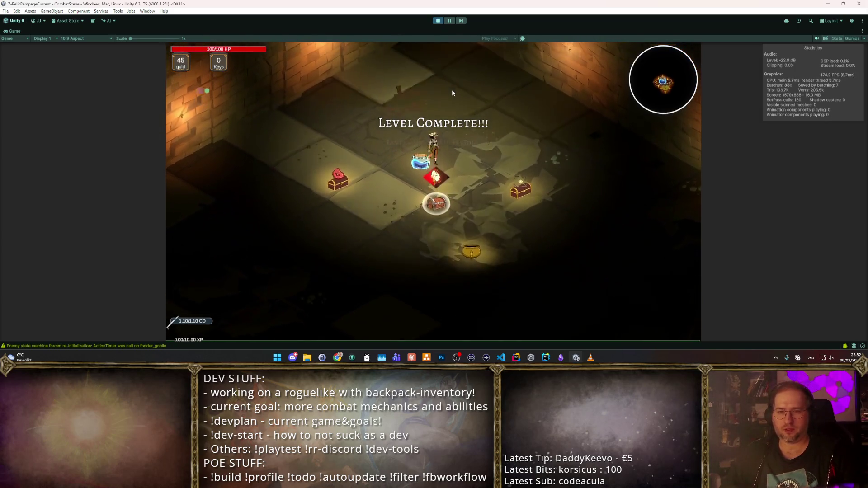
click(468, 264)
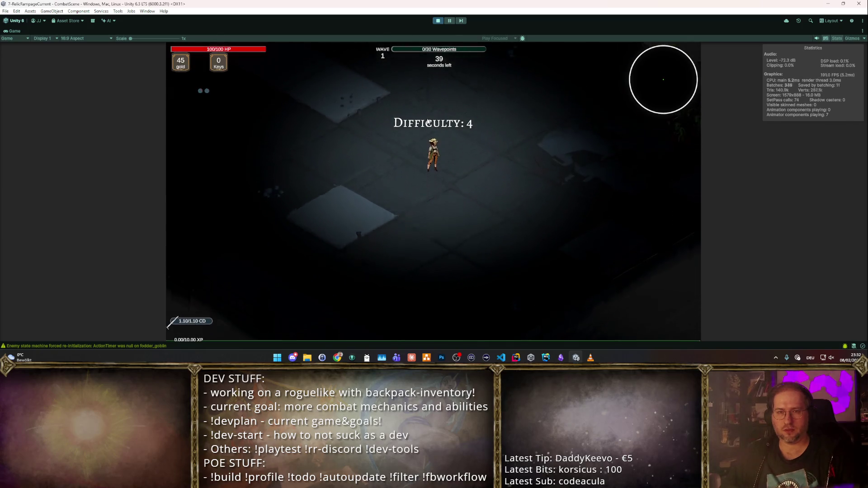
click(438, 21)
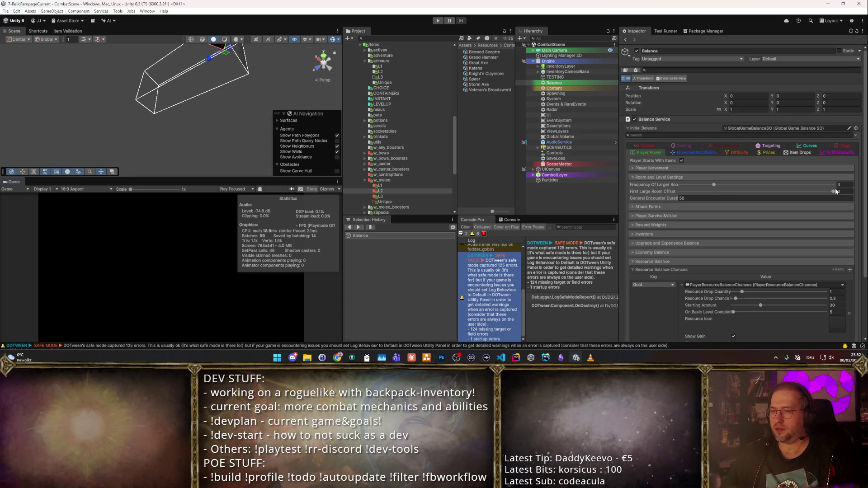
click(844, 186)
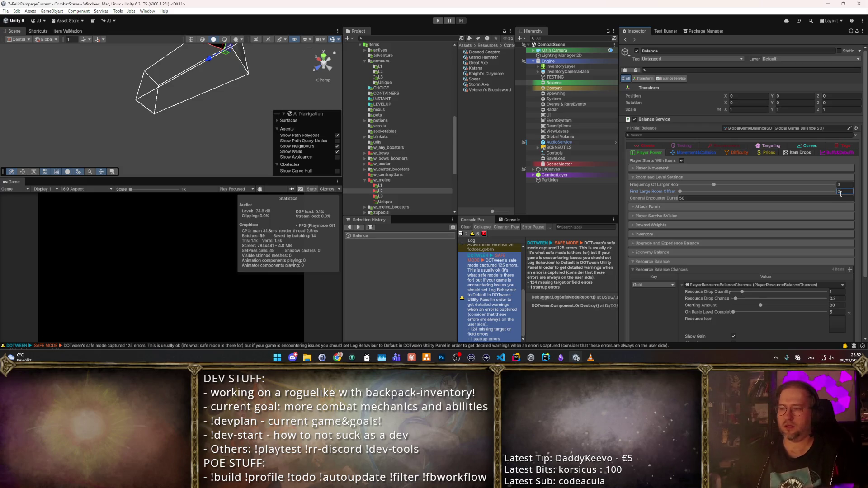
click(439, 20)
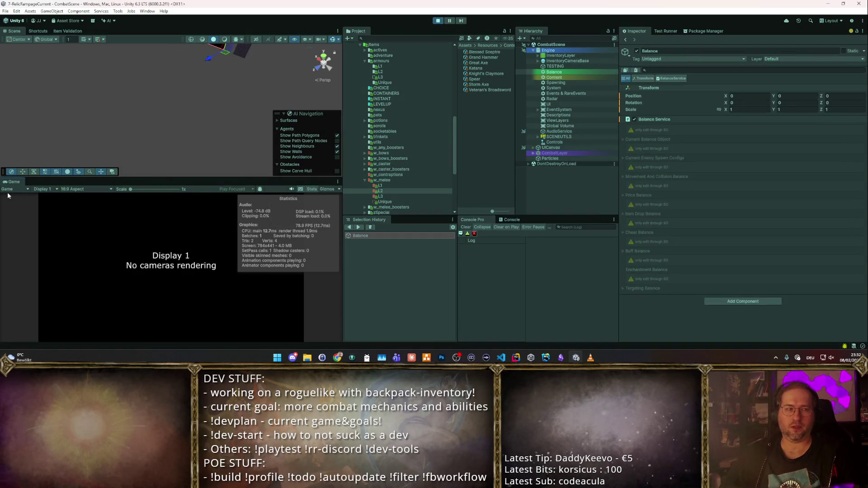
- Maximize the Game view, switch on autoattack, and run the hero right to the beacon
double_click(14, 183)
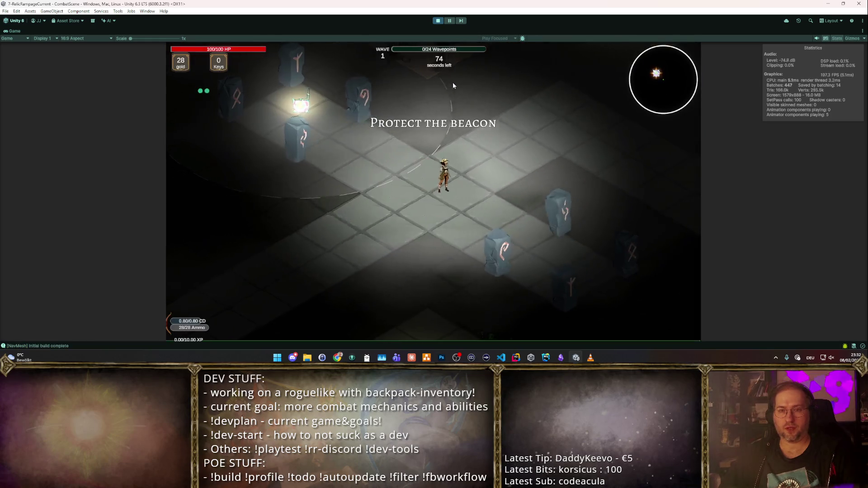
key(t)
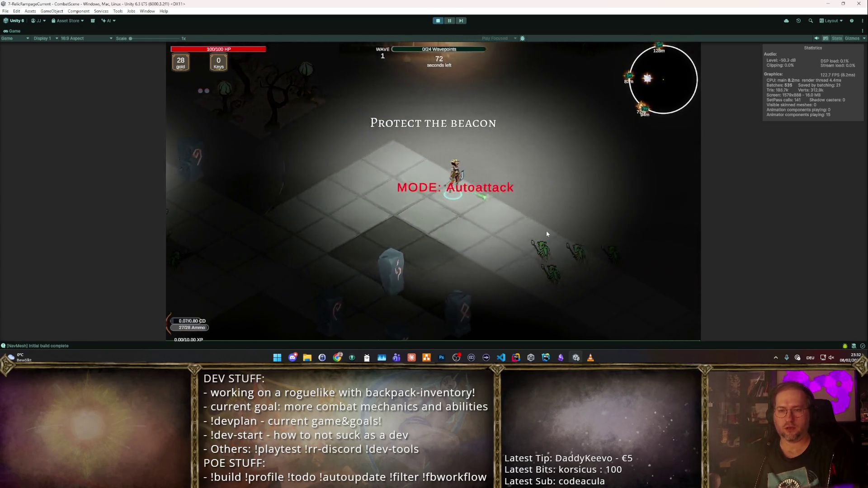
key(d)
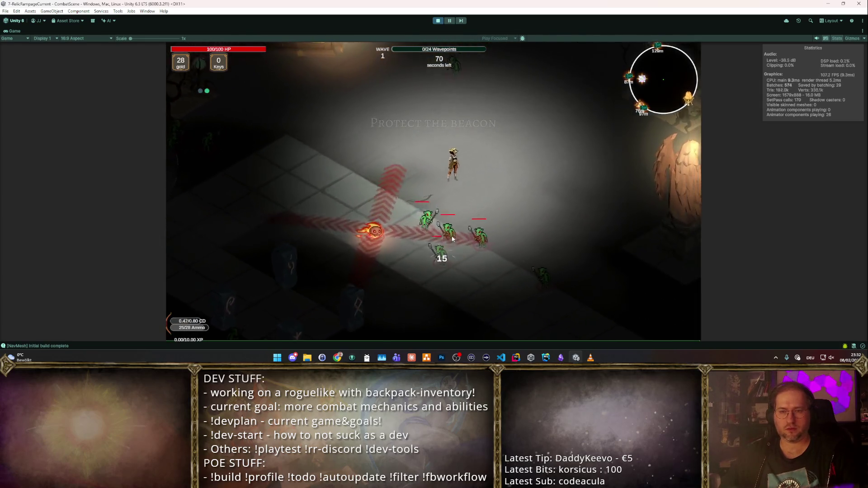
key(d)
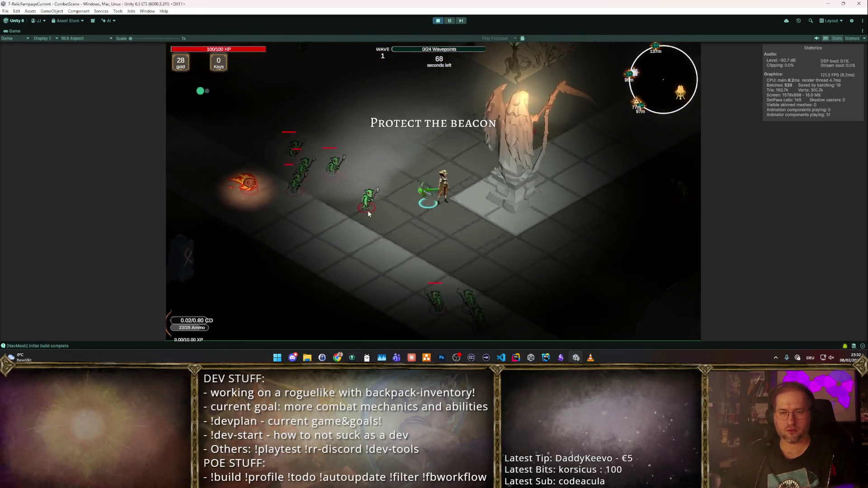
- Open the backpack inventory and move the angel statue into the backpack grid
key(i)
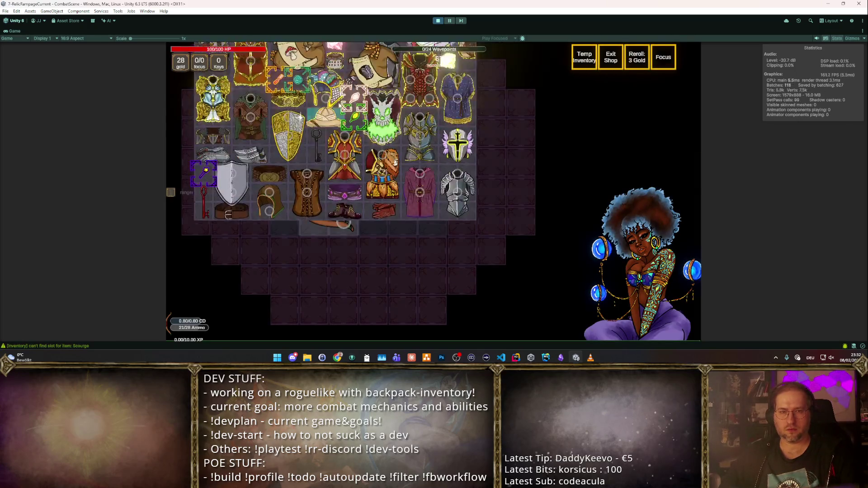
scroll(382, 147, up, 3)
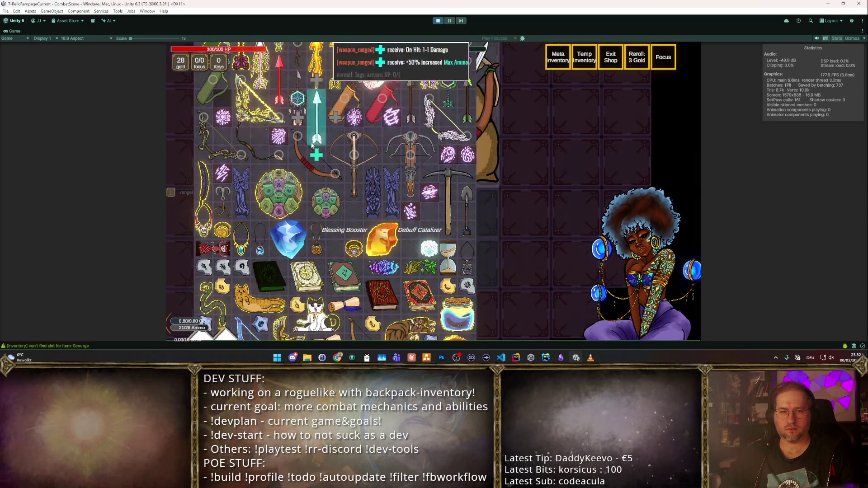
scroll(412, 141, up, 2)
scroll(398, 154, down, 3)
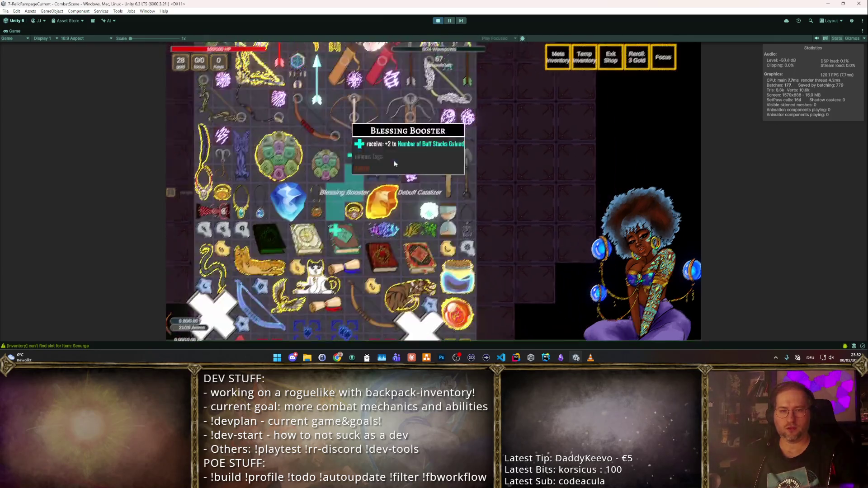
mouse_move(382, 126)
mouse_down()
mouse_move(373, 244)
mouse_move(448, 235)
mouse_move(320, 131)
mouse_up()
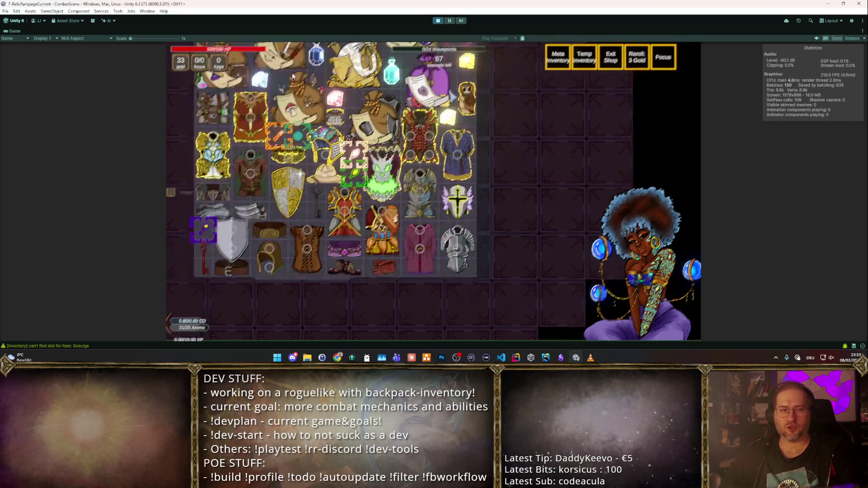
- Turn the fire arrow horizontal below the bow and shift the angel statue to the right column
scroll(322, 119, up, 2)
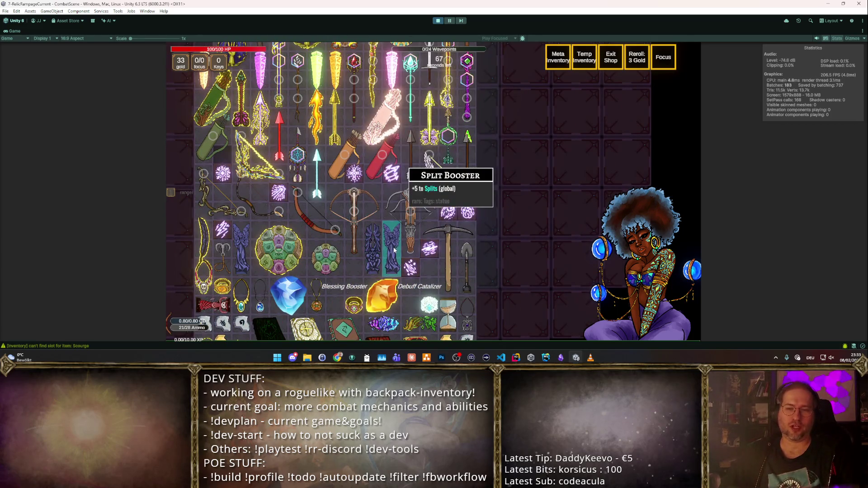
scroll(385, 71, up, 2)
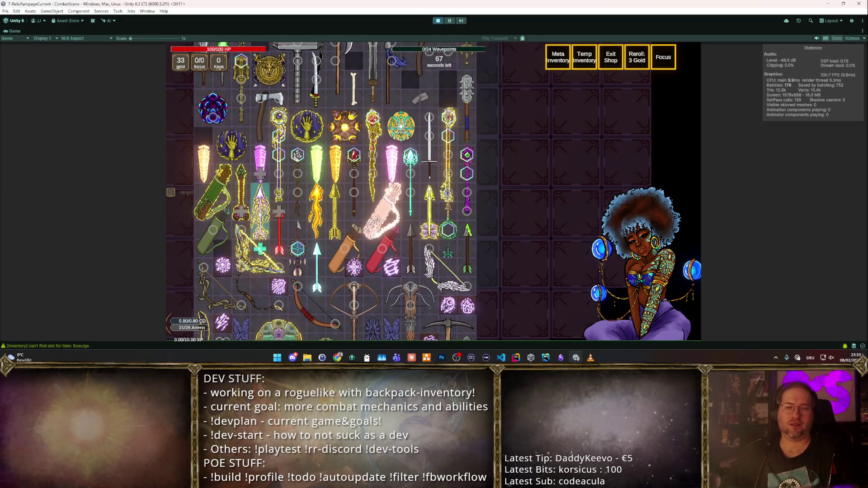
scroll(324, 179, up, 5)
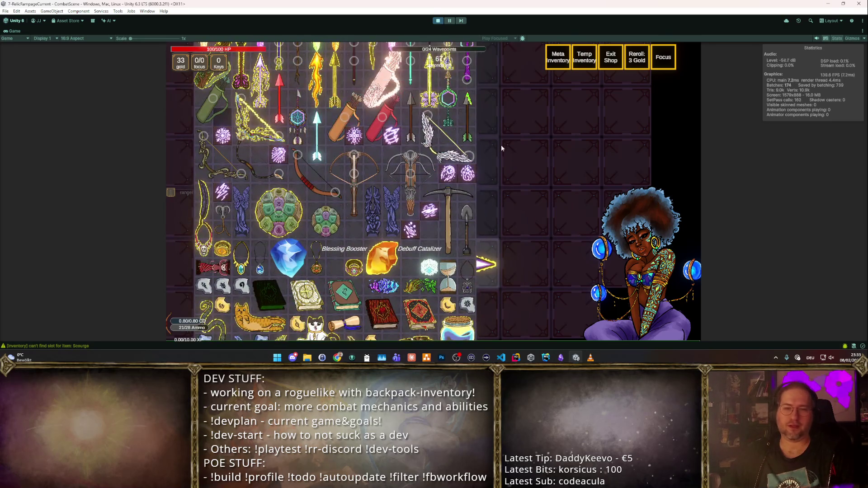
scroll(483, 140, up, 1)
mouse_move(316, 131)
mouse_down()
mouse_move(411, 143)
mouse_move(380, 210)
mouse_up()
key(r)
mouse_move(347, 134)
mouse_down()
mouse_move(413, 120)
mouse_move(464, 172)
mouse_up()
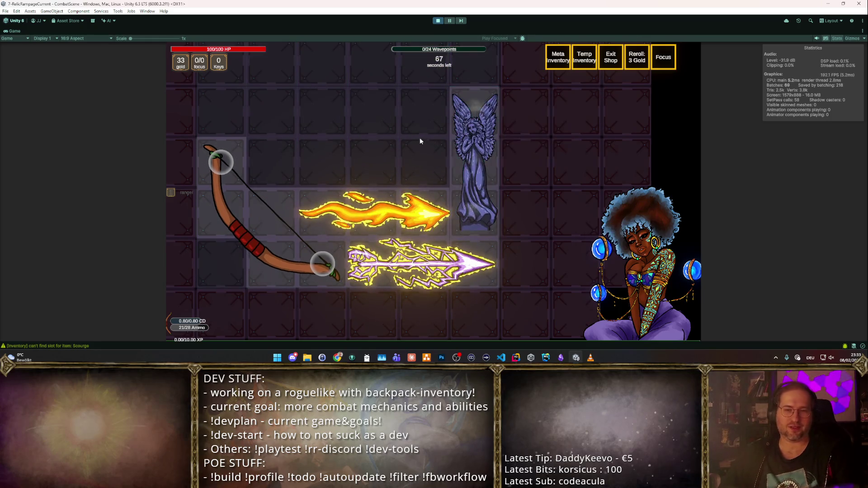
- Close the inventory and steer the hero left, south and north through the beacon waves
key(Tab)
key(a)
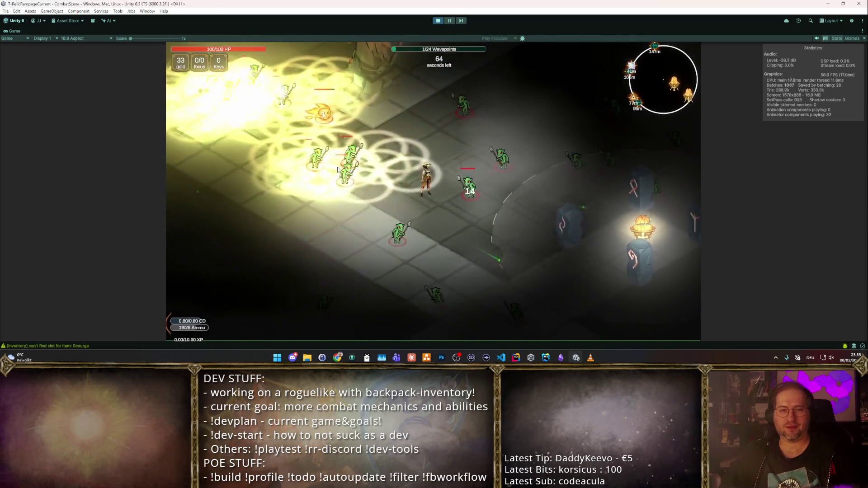
key(a)
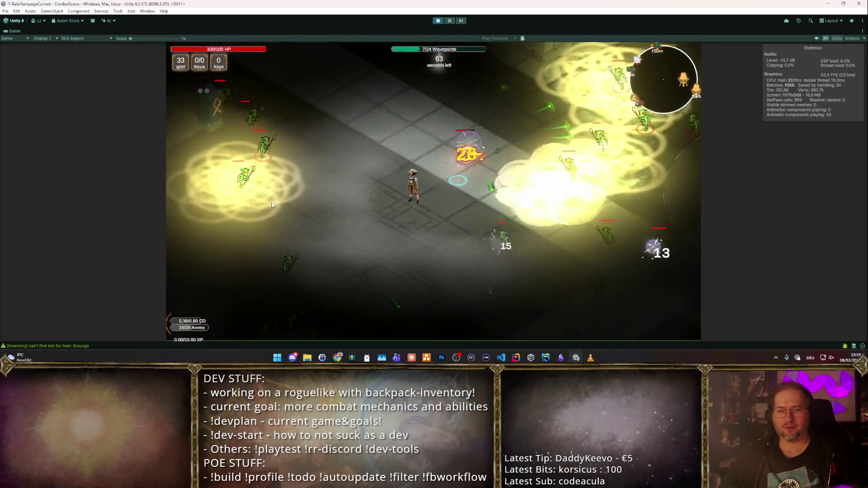
key(a)
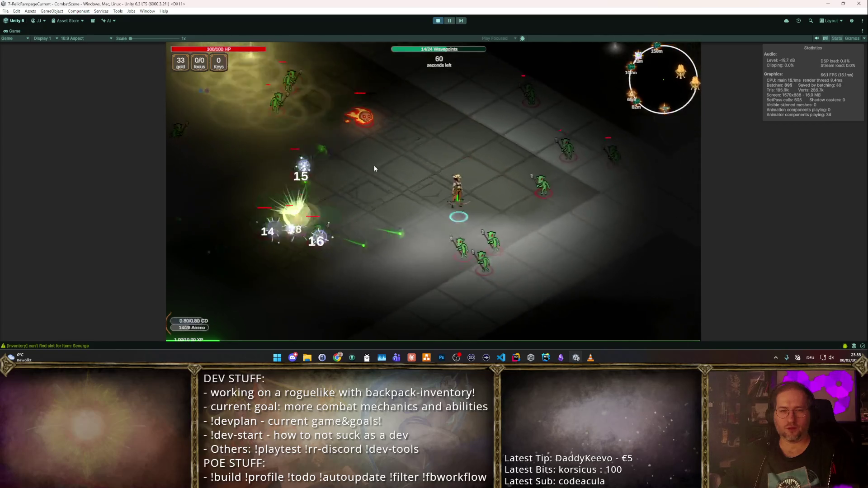
key(a)
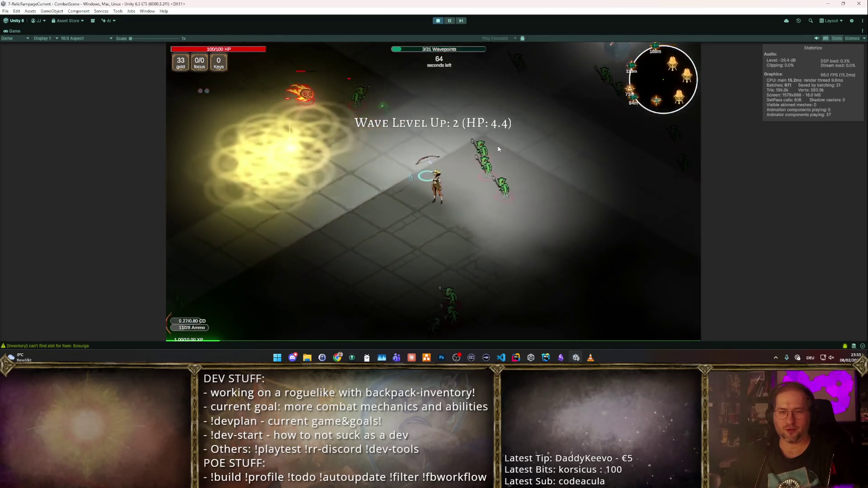
key(a)
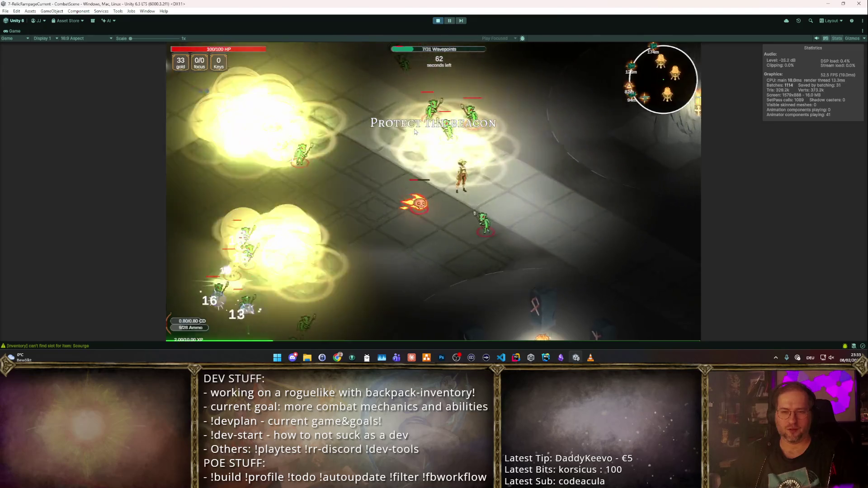
key(a)
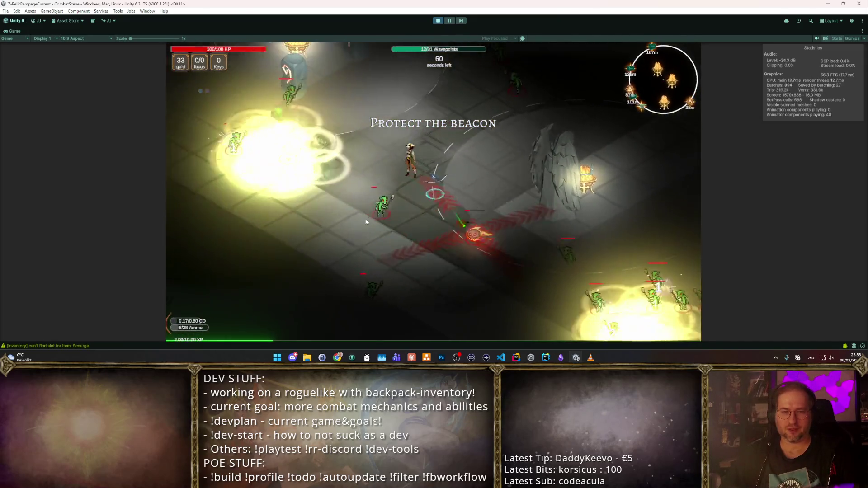
key(s)
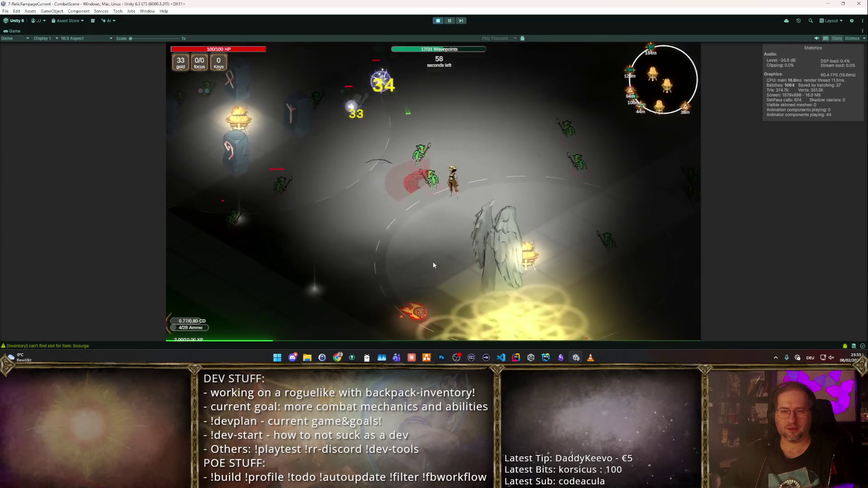
key(w)
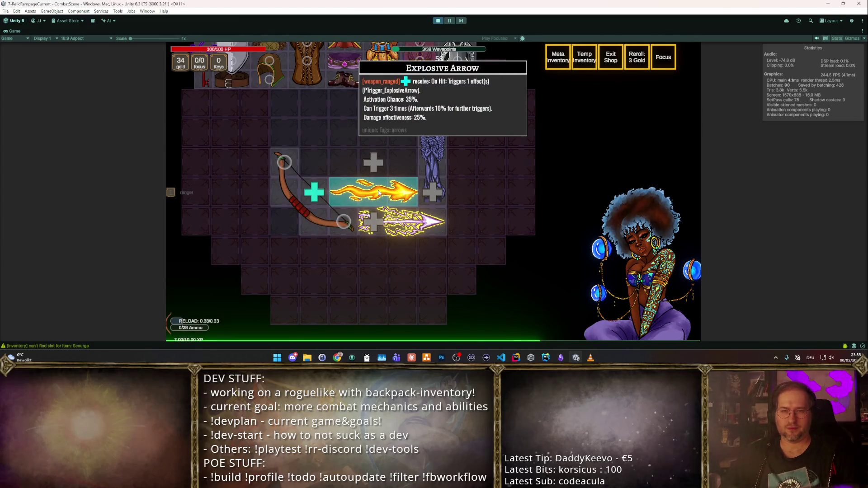
- Sell the Explosive Arrow, take Area of Effect and Boost Echo Chance bonuses, then stop play
drag(379, 193, 606, 244)
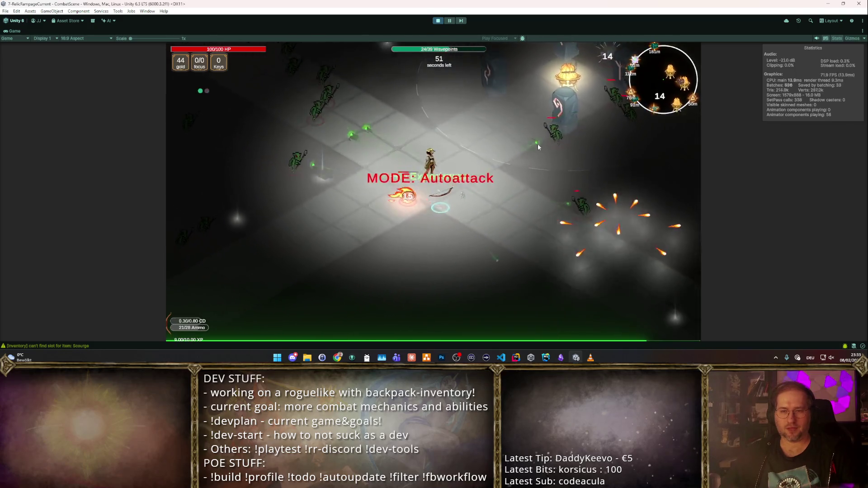
click(582, 245)
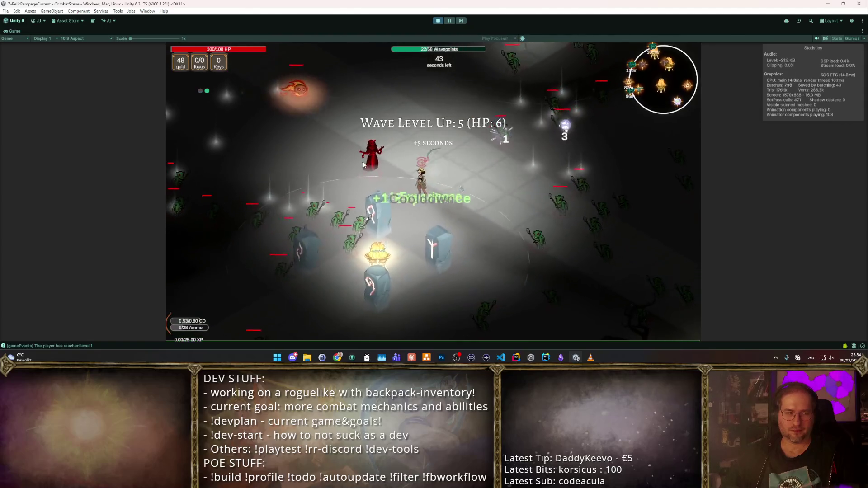
click(583, 213)
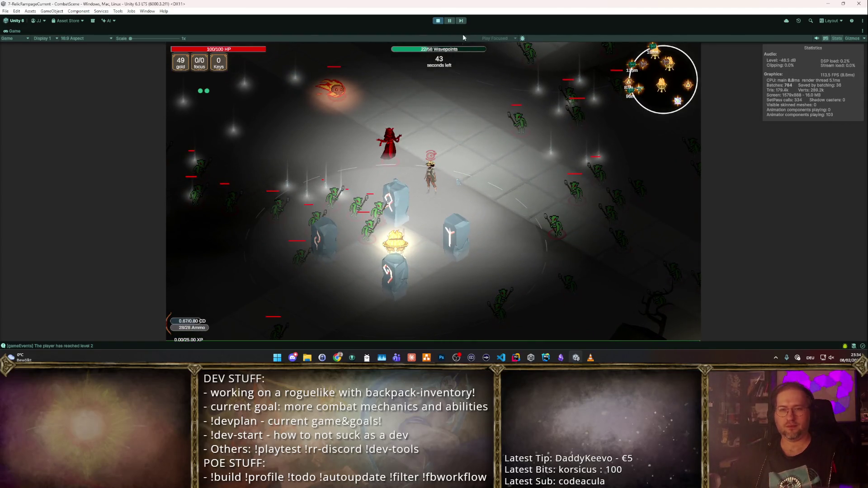
key(t)
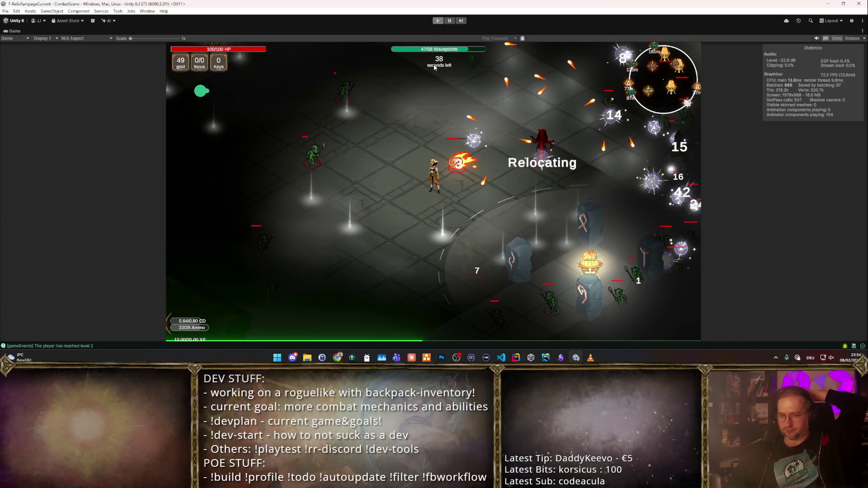
click(438, 21)
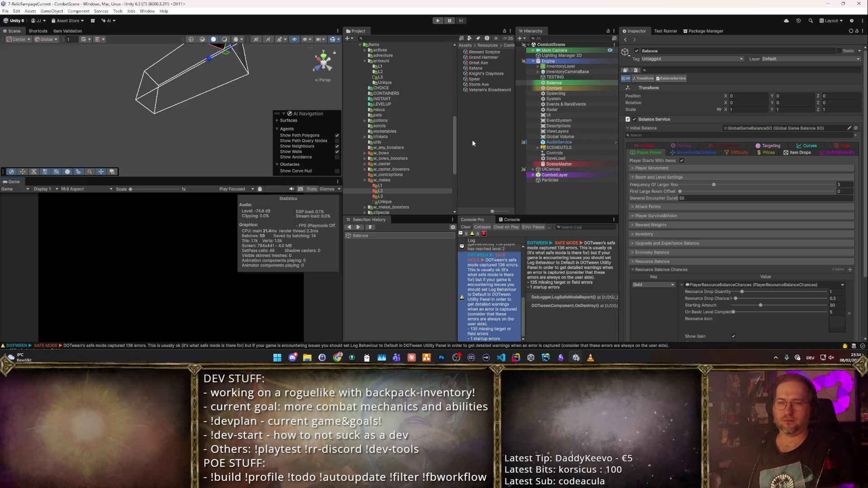
- Browse Favorites > Items > w_bows > L1 and select the Multishot Bow asset
key(alt)
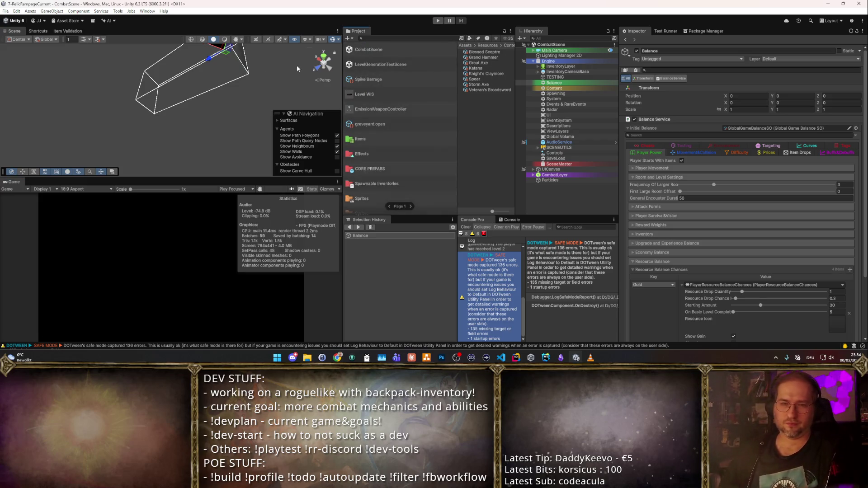
scroll(388, 118, down, 6)
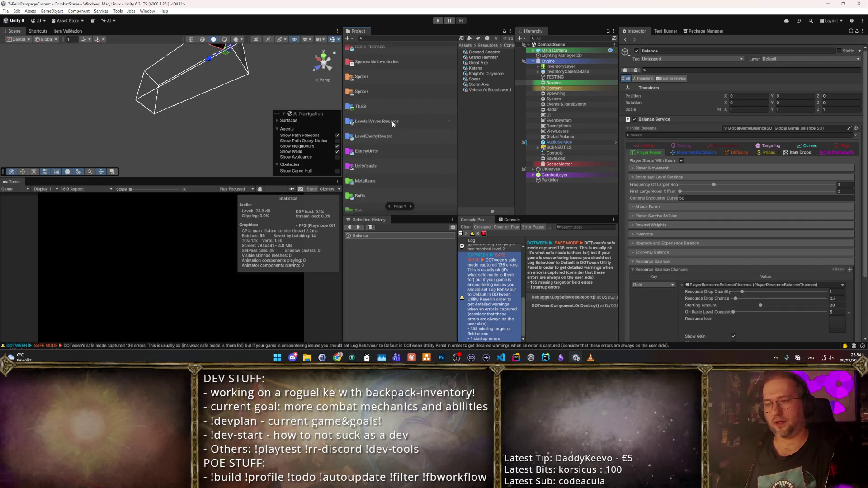
scroll(390, 135, up, 8)
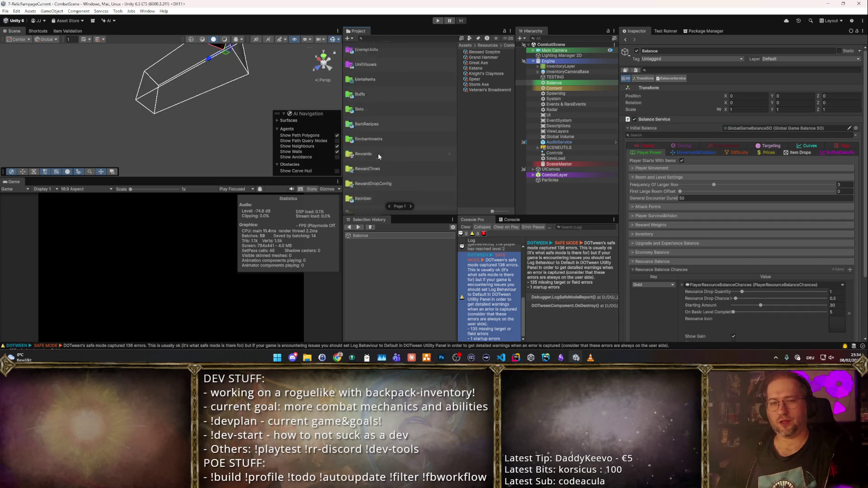
scroll(392, 135, up, 3)
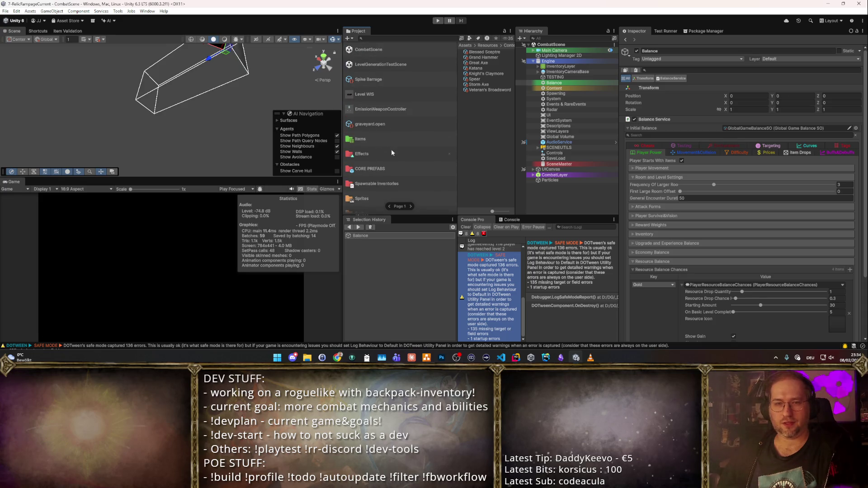
click(386, 141)
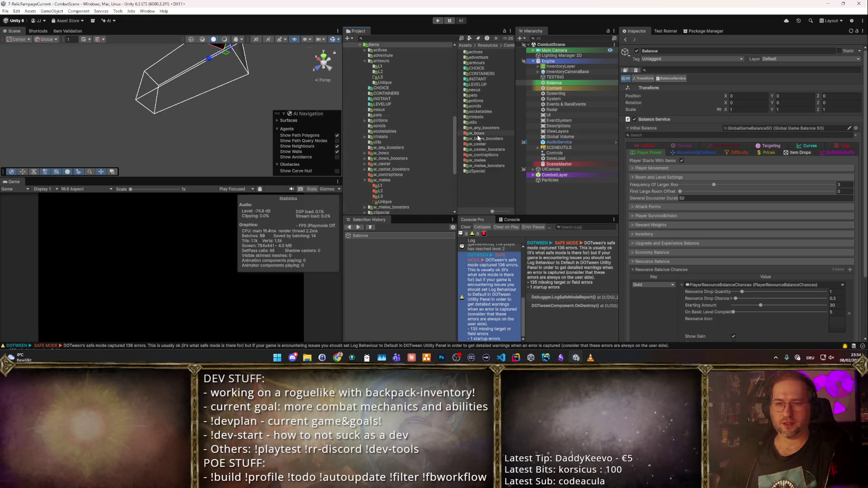
double_click(477, 134)
double_click(476, 53)
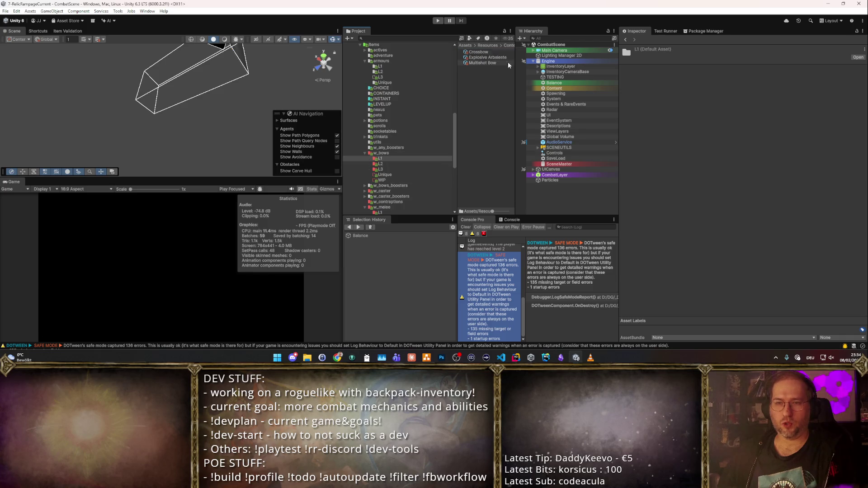
click(482, 63)
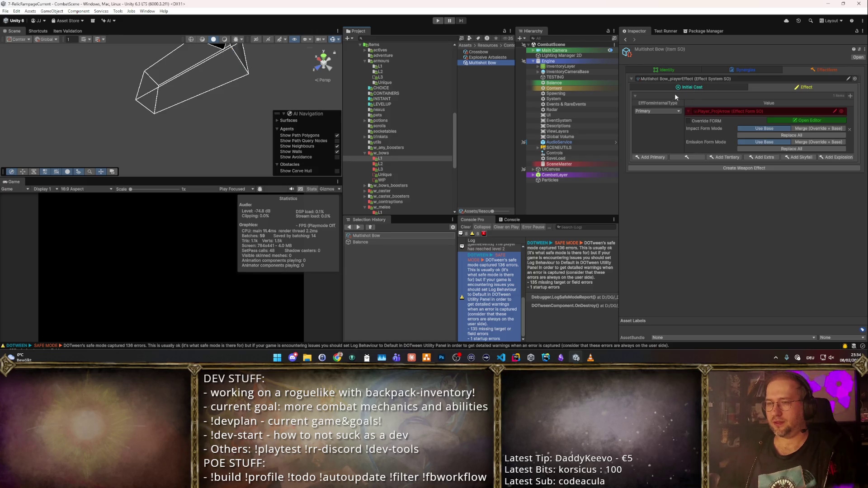
- Check the Multishot Bow's Initial Cast and form list, opening then closing the projectile effect editor
click(708, 89)
scroll(769, 136, down, 5)
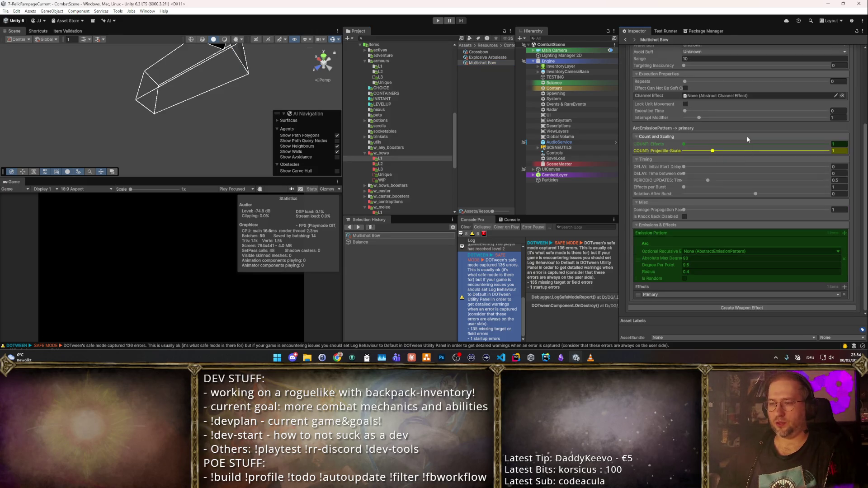
scroll(747, 136, up, 5)
click(790, 89)
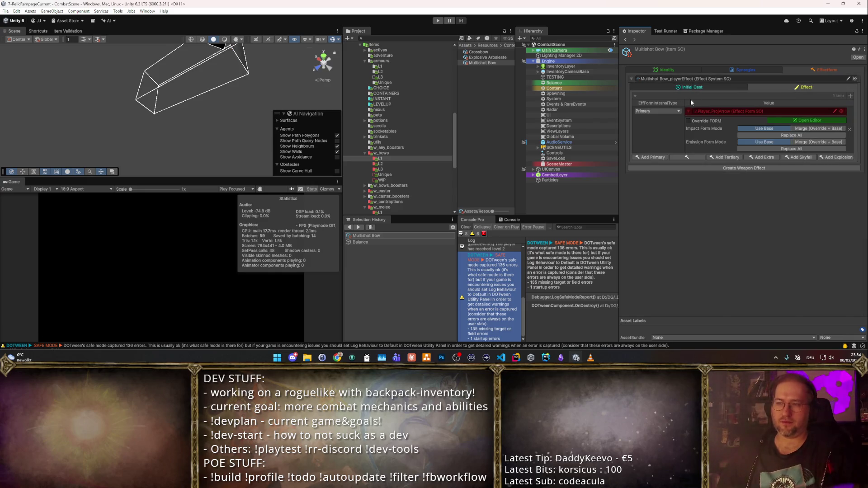
click(806, 122)
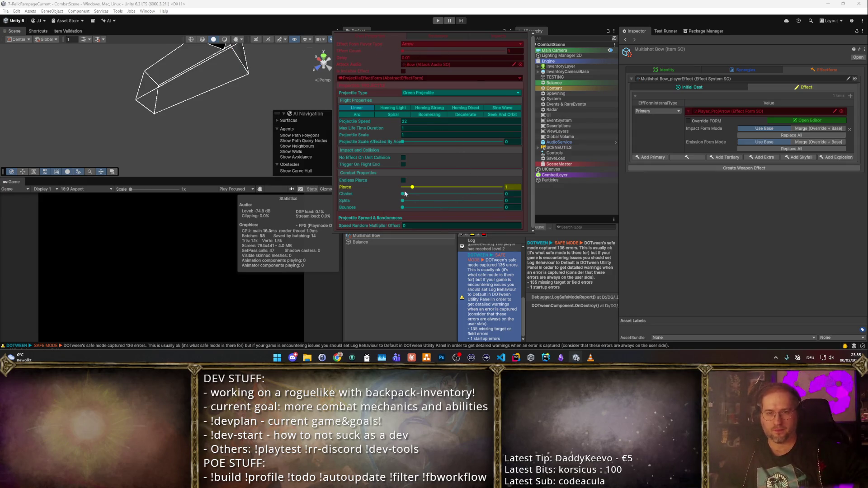
click(688, 229)
- Try Override FORM with Main Flight Strategy, switch the override back off, then view Synergy settings
click(686, 121)
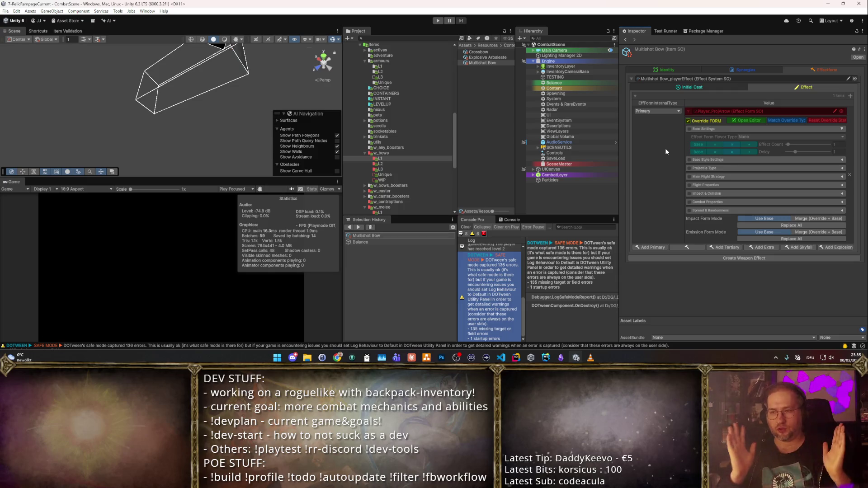
click(688, 176)
click(689, 154)
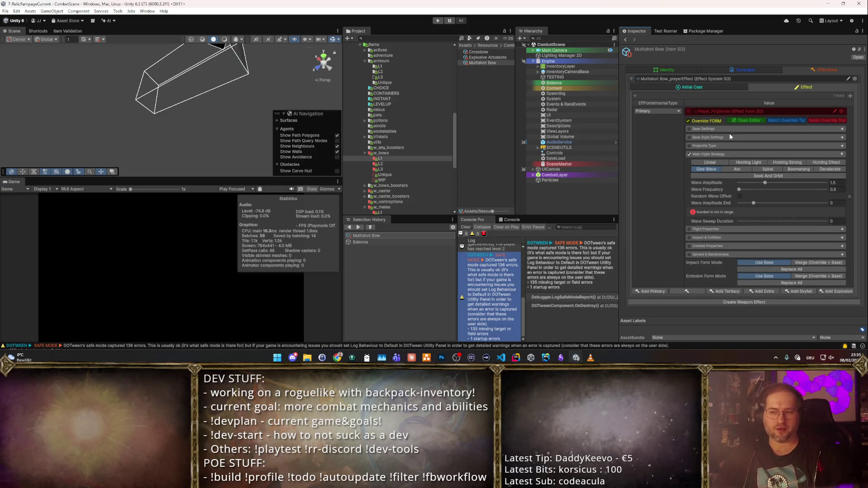
click(690, 155)
click(709, 181)
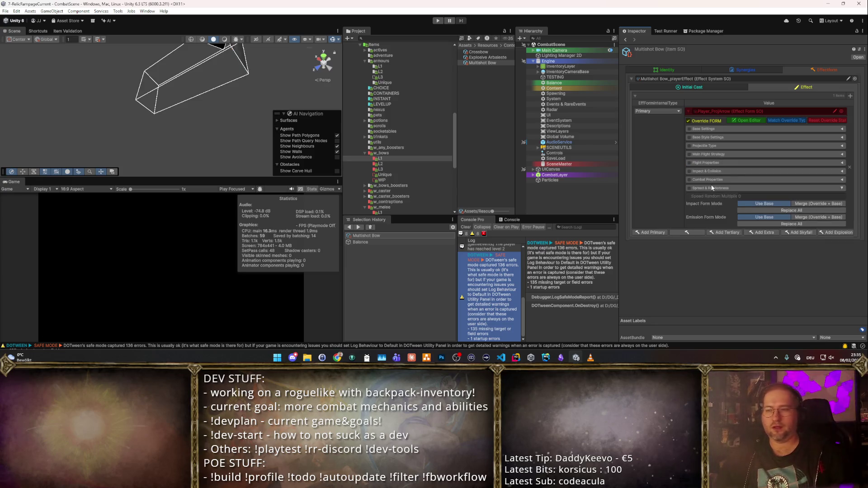
click(705, 179)
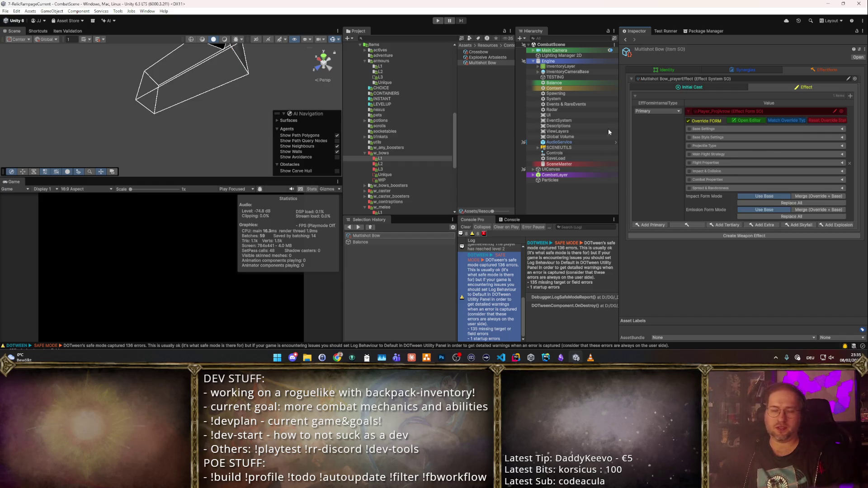
click(689, 121)
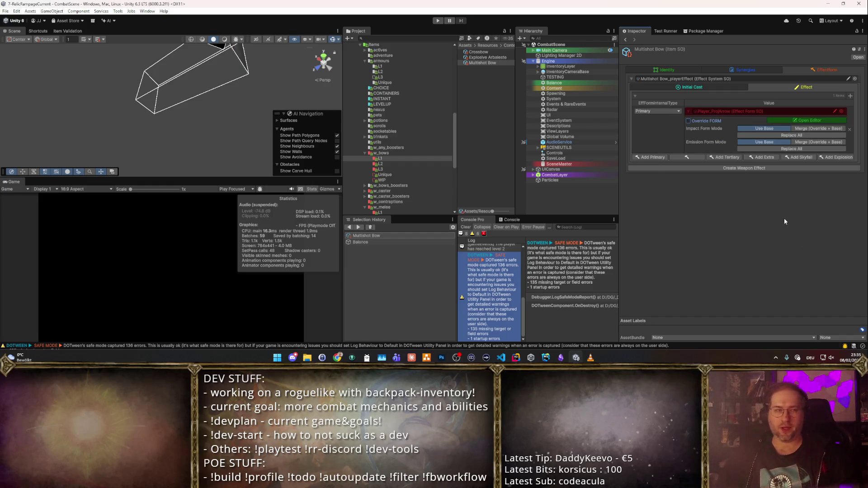
click(749, 69)
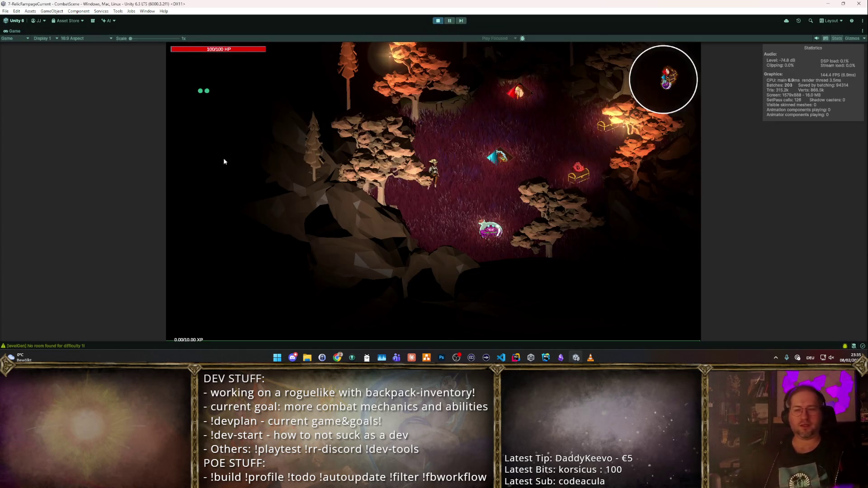
- Take the sword from the starting loot bag into the backpack, reroll the shop once, and leave
click(380, 118)
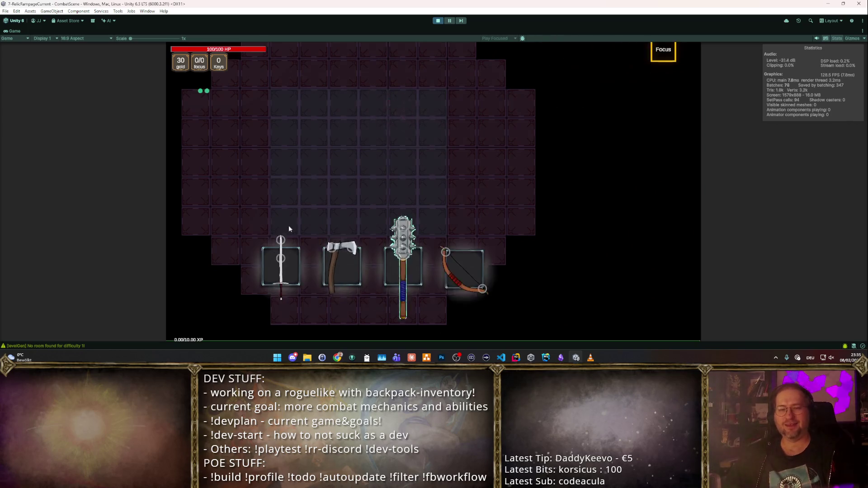
drag(287, 258, 290, 167)
click(289, 168)
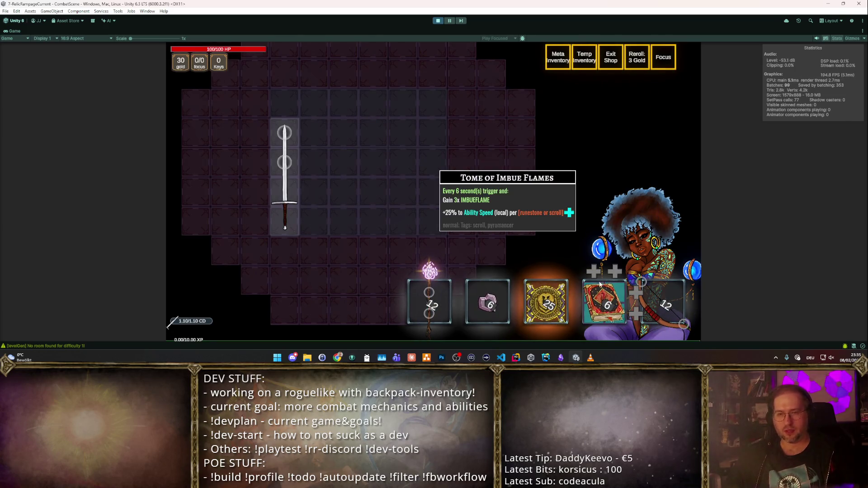
key(r)
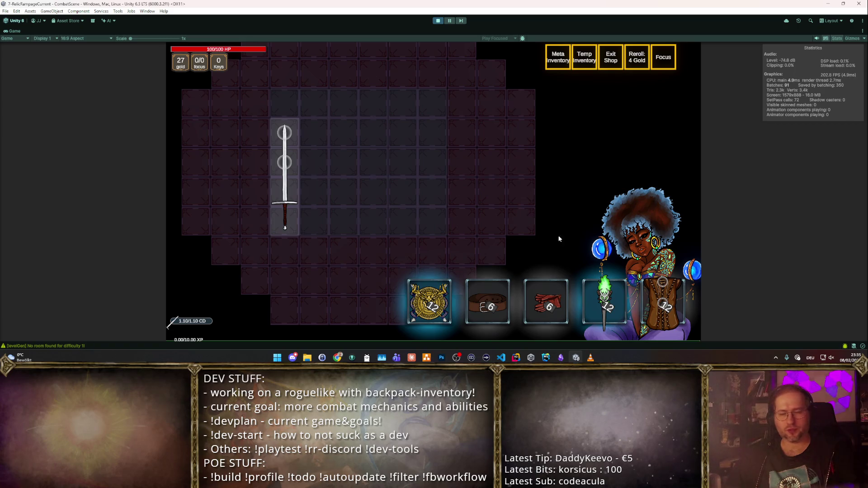
key(i)
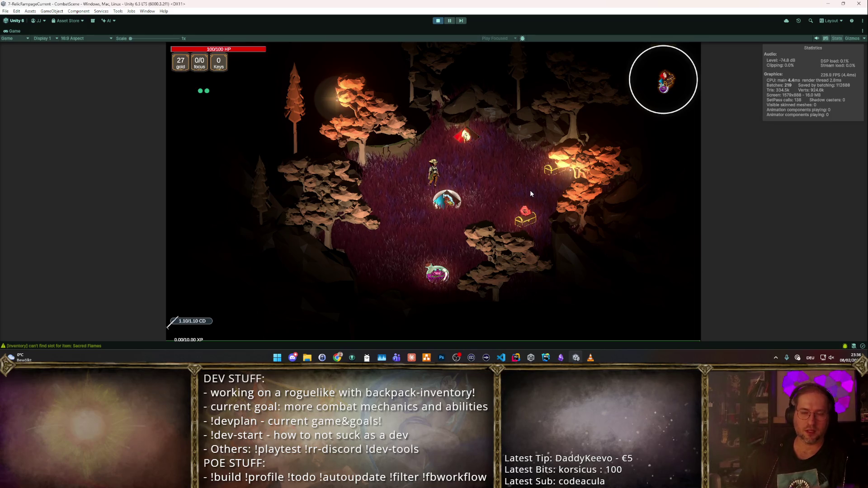
- Walk the hero left and right around the forest clearing, then enter the merchant's shop
key(s)
key(a)
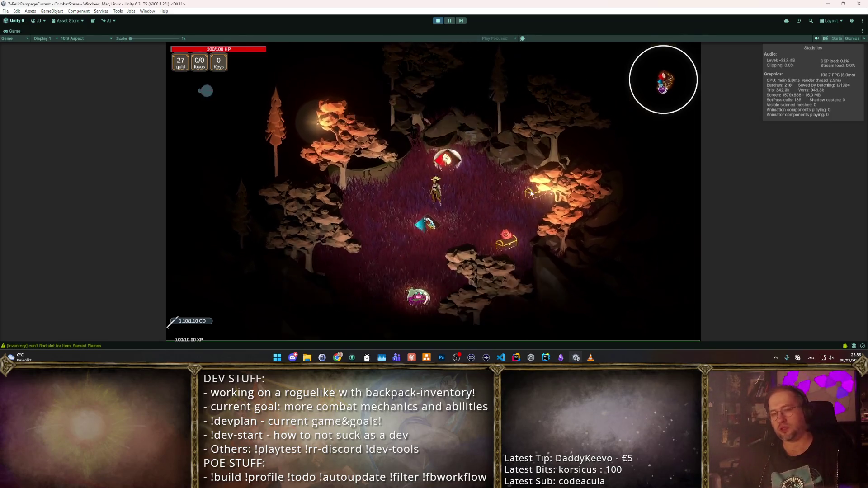
key(d)
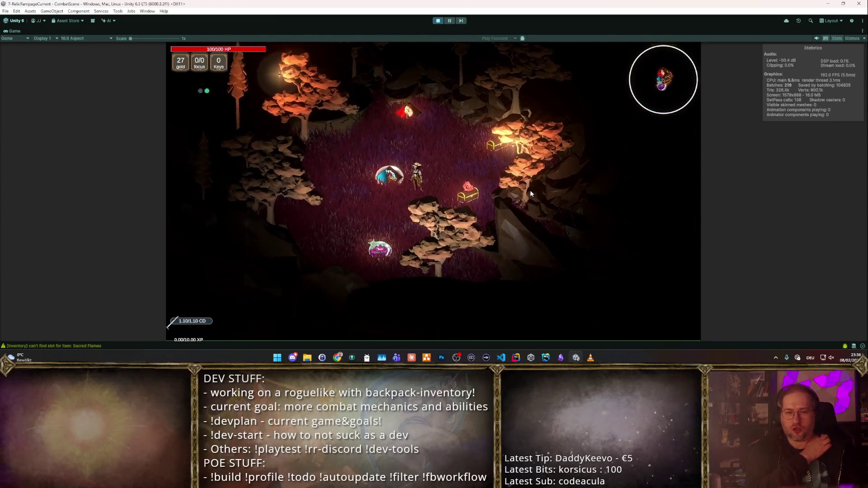
key(d)
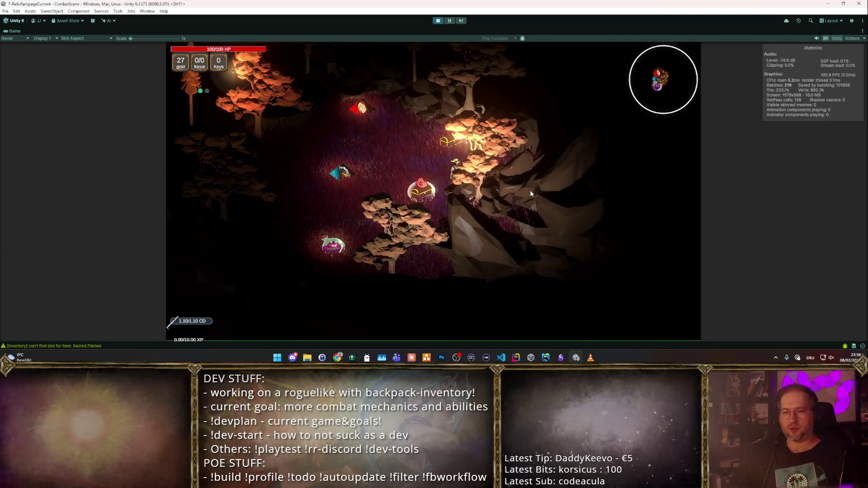
key(a)
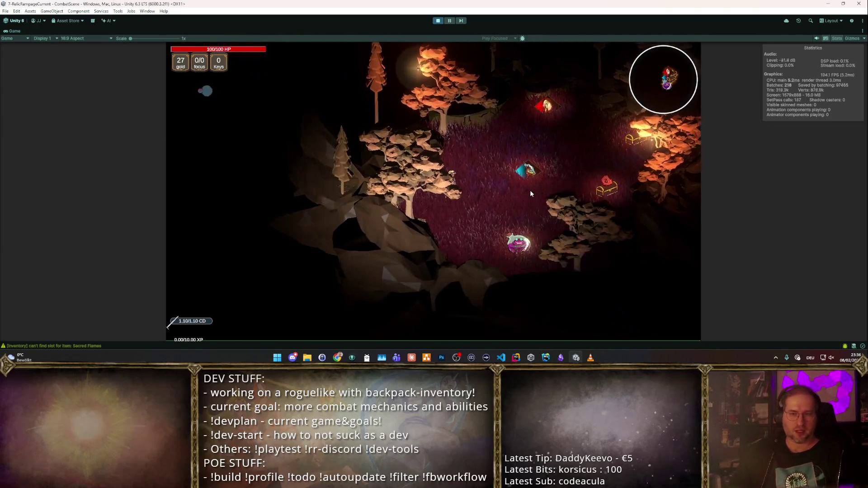
key(d)
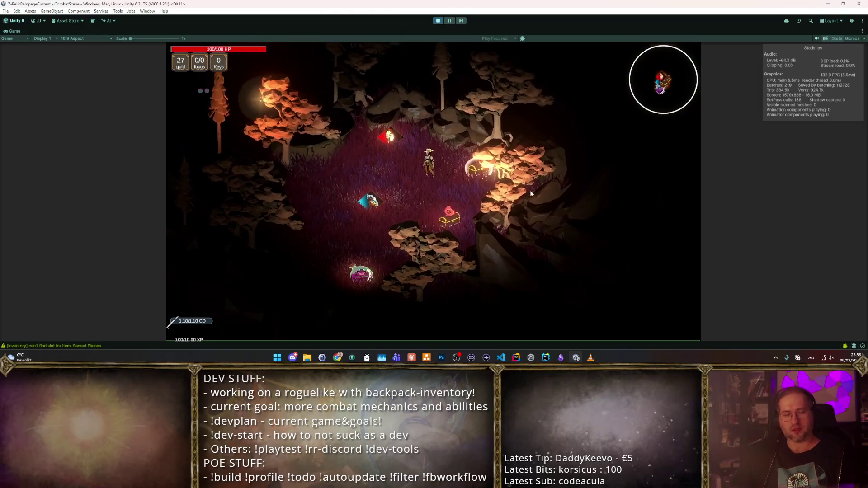
key(a)
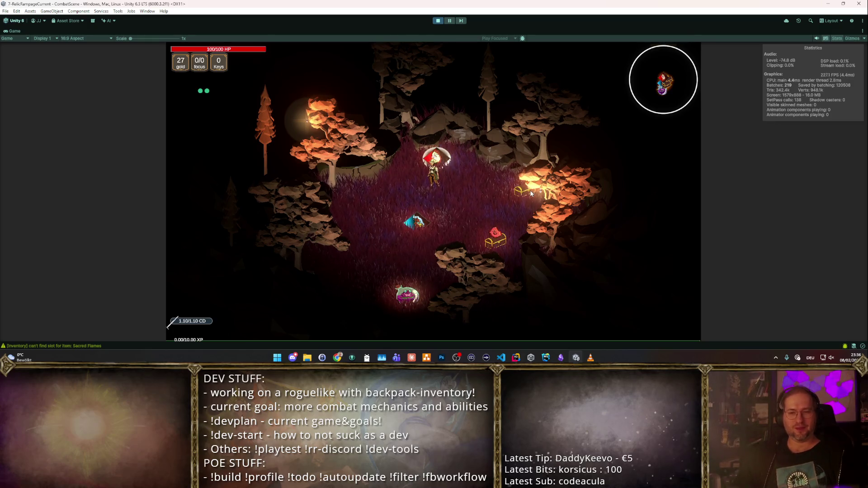
click(532, 194)
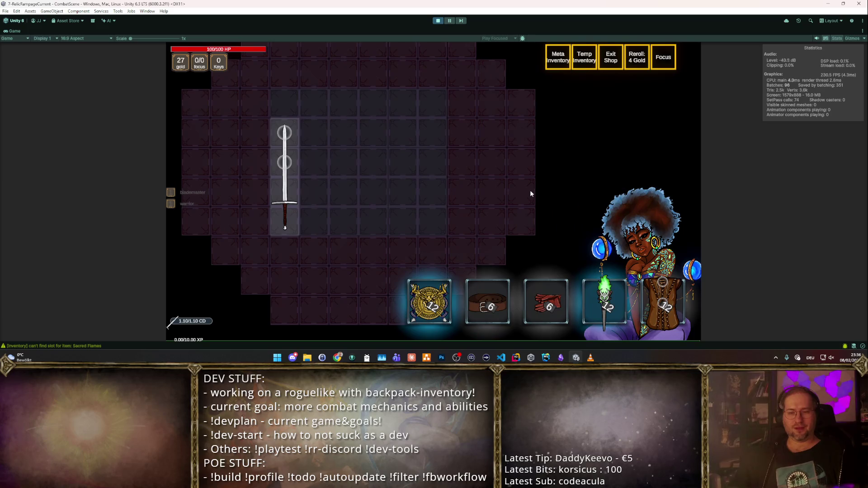
- Reroll the shop, buy the Mage's Garb, and settle it beside the sword in the backpack
key(r)
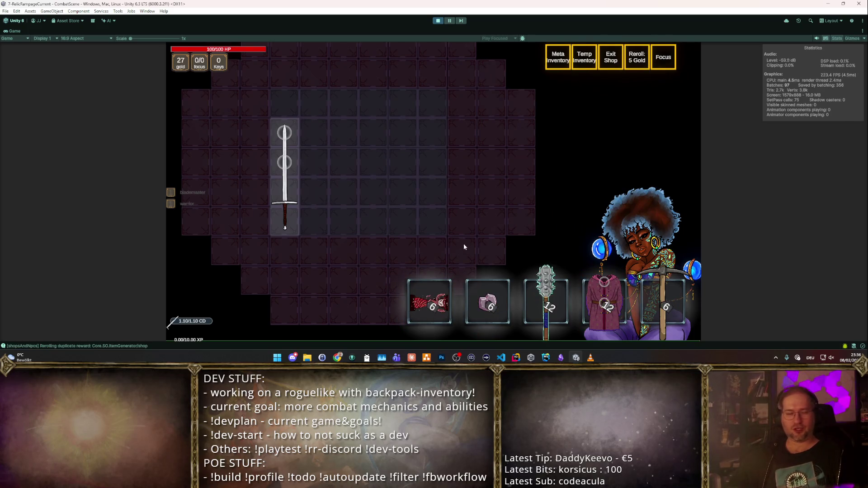
mouse_move(605, 301)
mouse_down()
mouse_move(395, 195)
mouse_move(330, 190)
mouse_move(335, 178)
mouse_move(399, 163)
mouse_move(338, 159)
mouse_move(327, 192)
mouse_up()
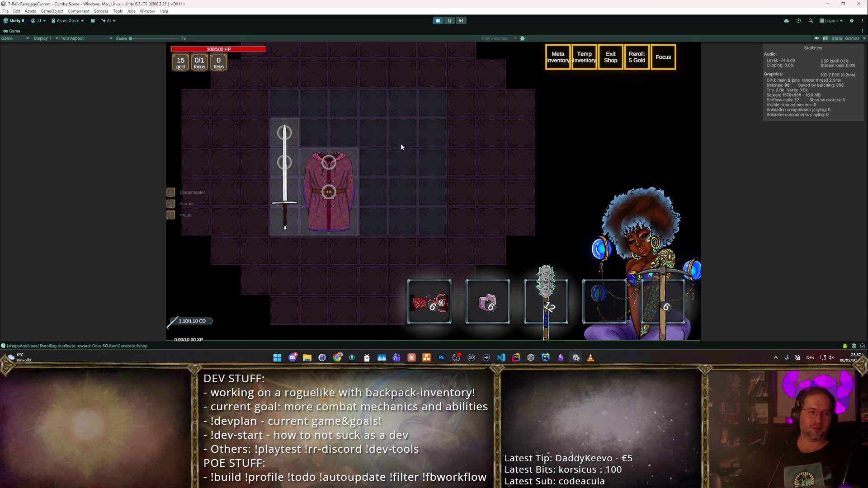
mouse_move(329, 188)
mouse_down()
mouse_move(327, 198)
mouse_move(244, 172)
mouse_move(304, 143)
mouse_up()
scroll(380, 167, up, 2)
mouse_move(294, 199)
mouse_down()
mouse_move(411, 166)
mouse_move(299, 188)
mouse_move(292, 201)
mouse_up()
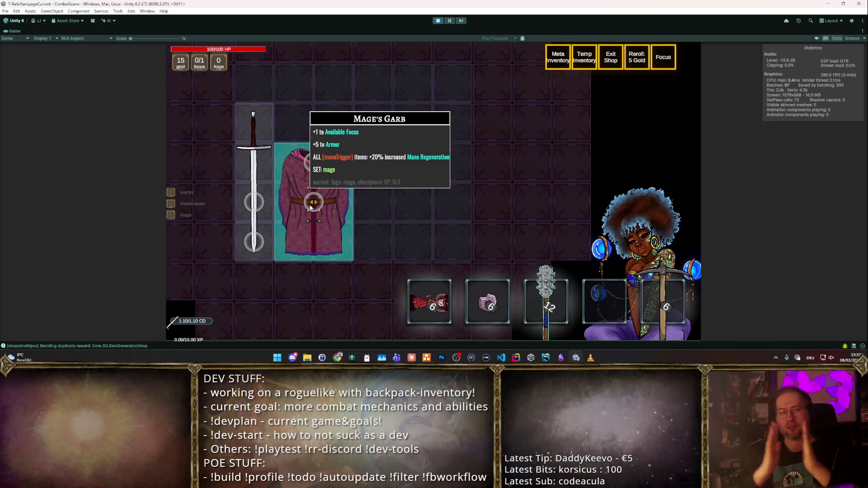
mouse_move(311, 207)
mouse_down()
mouse_move(300, 194)
mouse_move(330, 186)
mouse_move(295, 197)
mouse_up()
drag(349, 207, 296, 198)
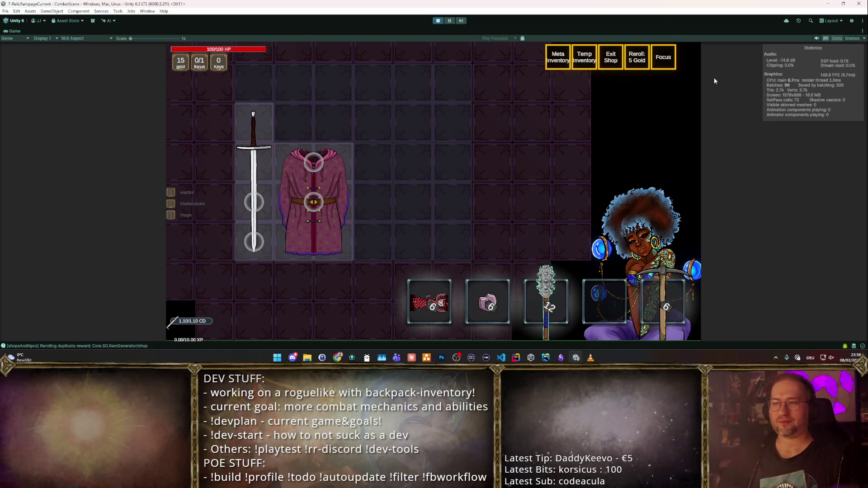
click(610, 57)
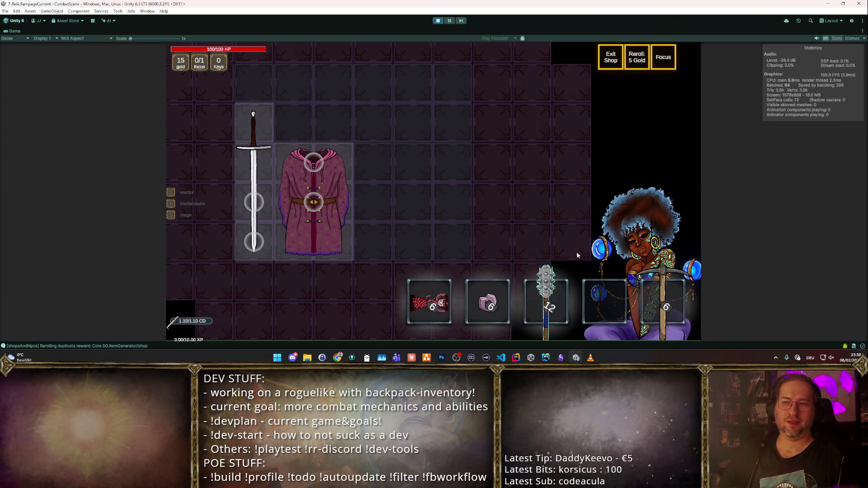
scroll(476, 154, down, 3)
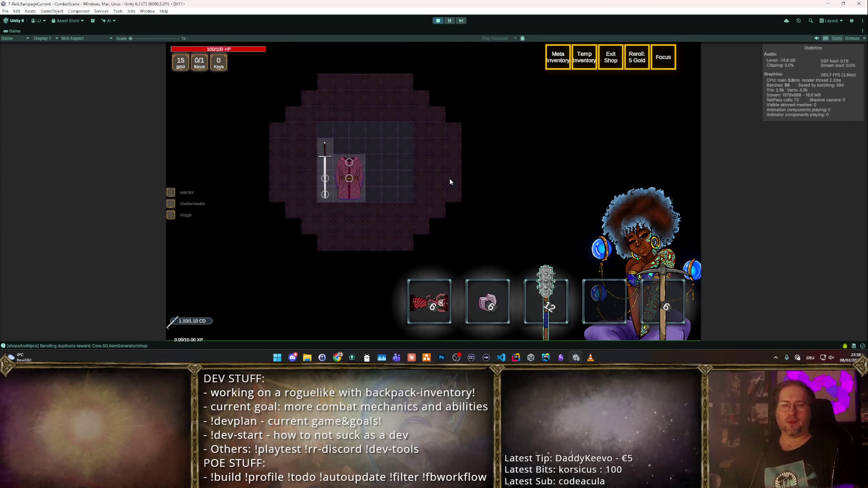
scroll(338, 129, up, 3)
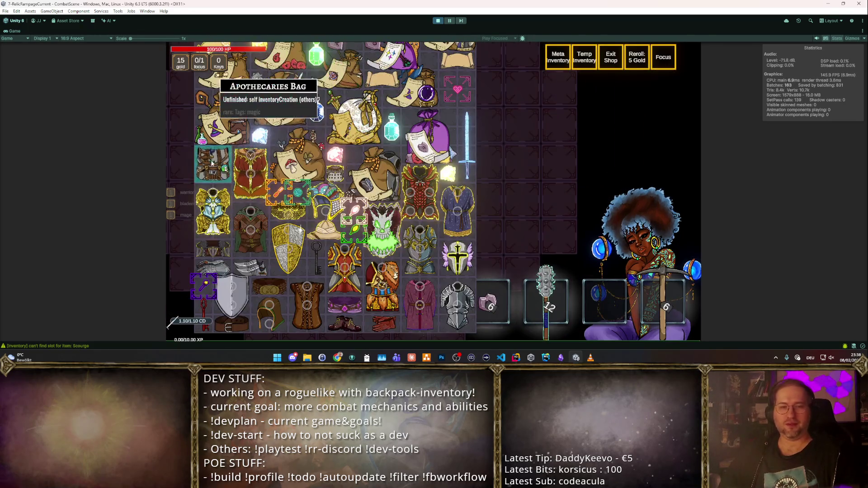
- Place the Apothecaries Bag and buy the mace, putting it beside the armour in the backpack
click(366, 197)
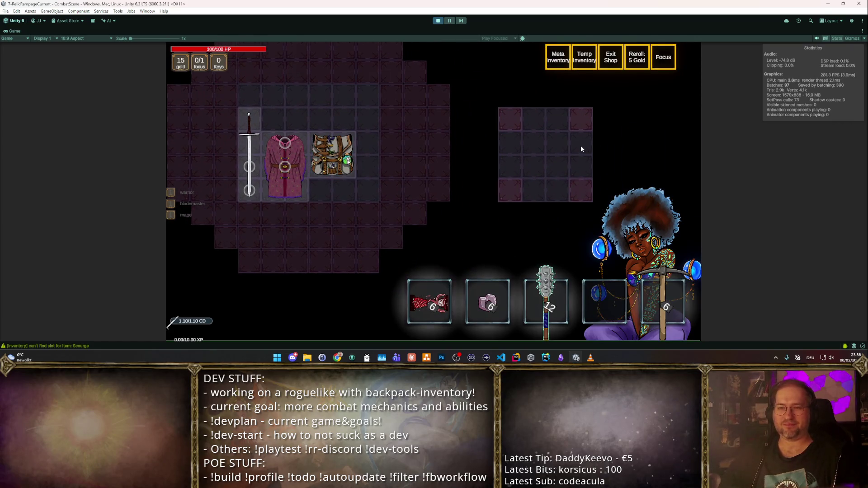
mouse_move(546, 299)
mouse_down()
mouse_move(529, 181)
mouse_move(557, 176)
mouse_move(534, 181)
mouse_up()
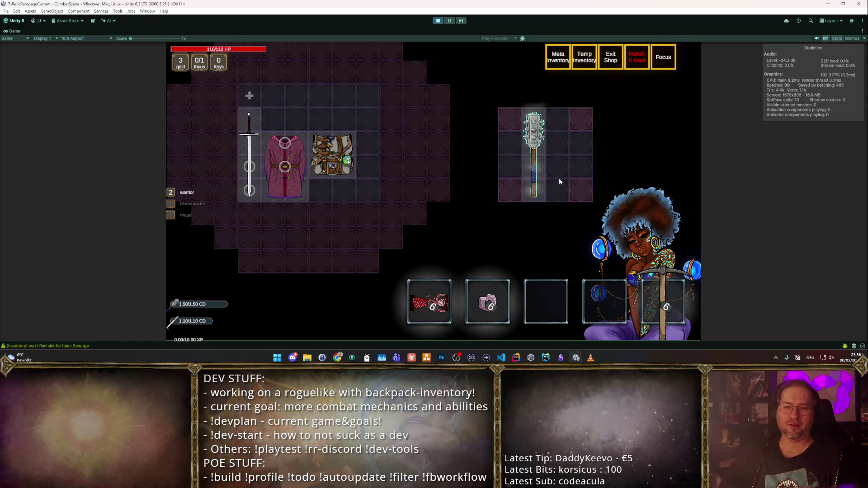
mouse_move(539, 172)
mouse_down()
mouse_move(470, 133)
mouse_move(375, 149)
mouse_up()
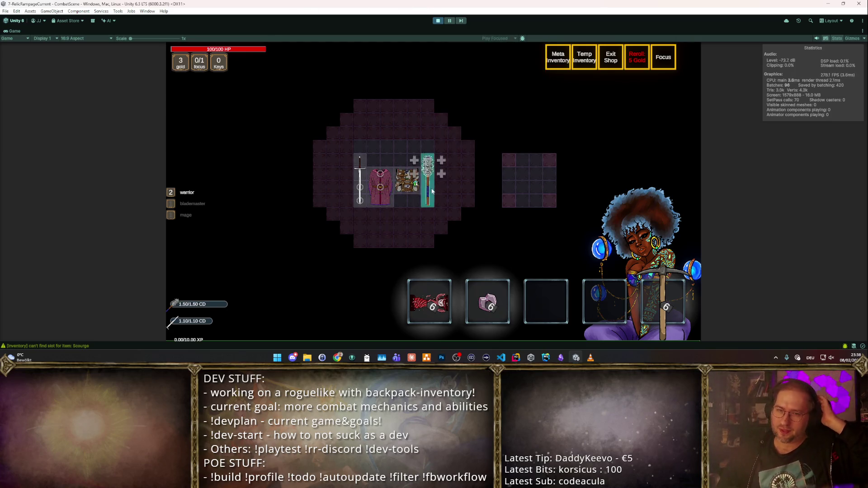
- Spend the focus point on the mace's socket and return to combat
scroll(407, 176, up, 2)
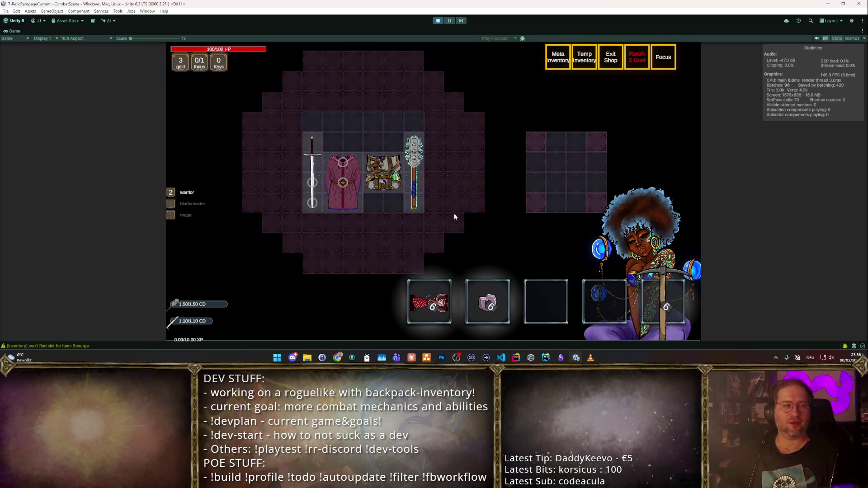
mouse_move(421, 183)
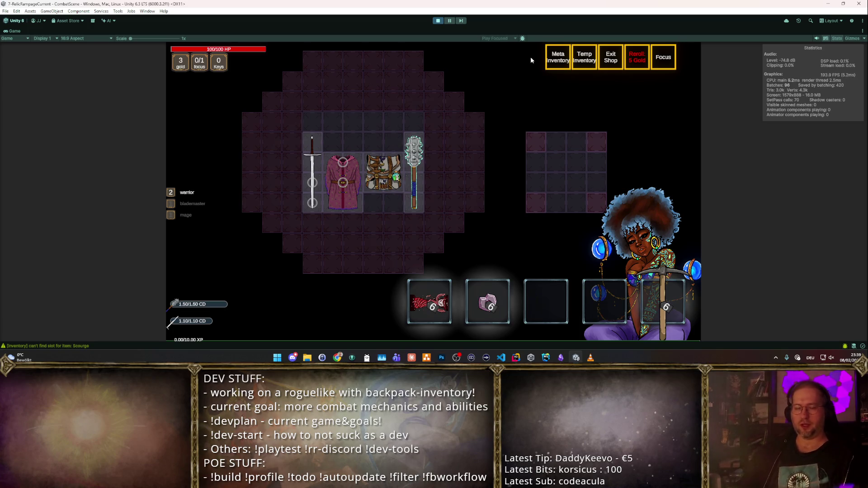
click(558, 57)
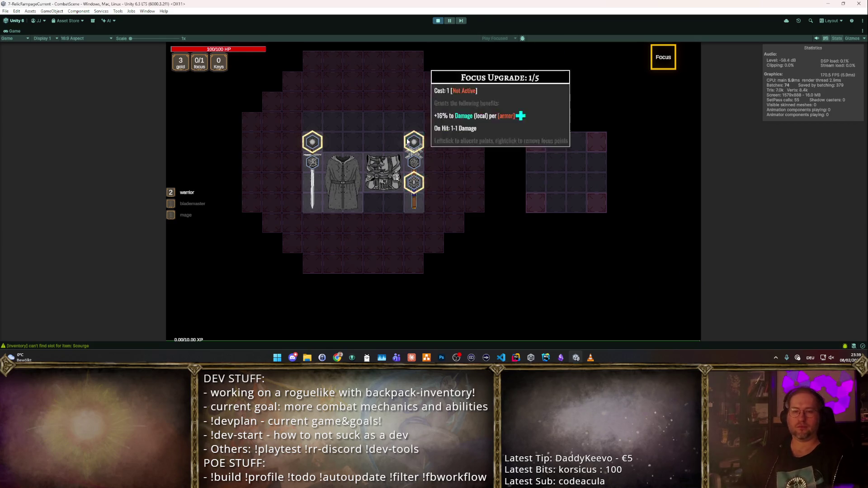
click(414, 141)
key(Escape)
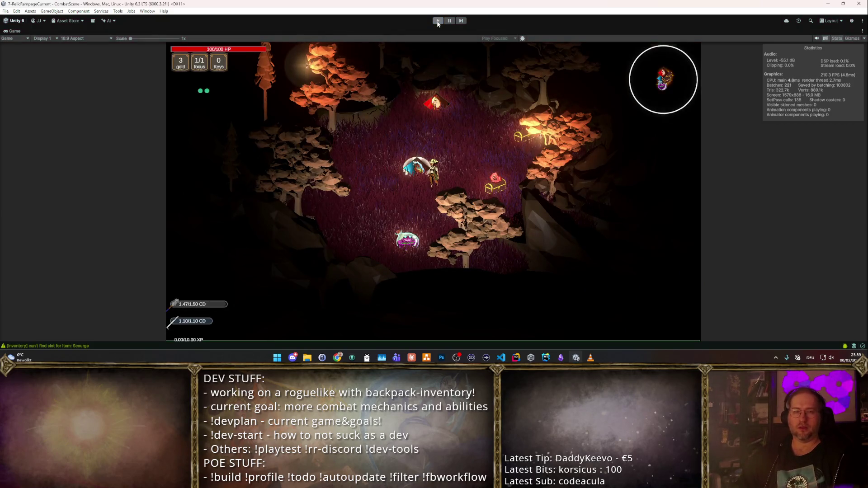
- Stop the playtest, start a maximized fresh run, take the longsword as starting weapon, and leave the shop
click(438, 22)
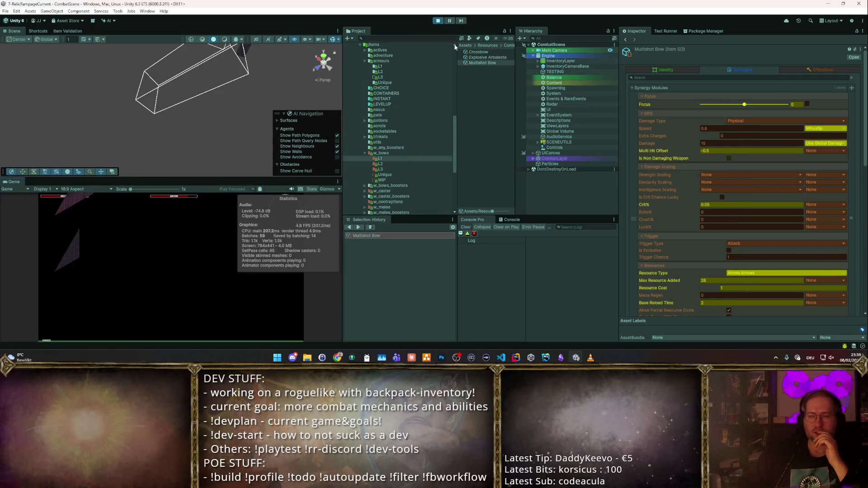
double_click(20, 181)
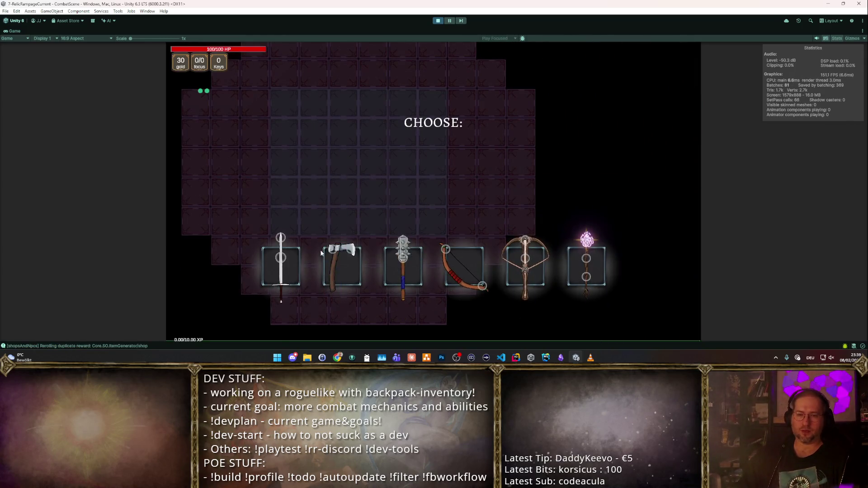
drag(280, 266, 285, 174)
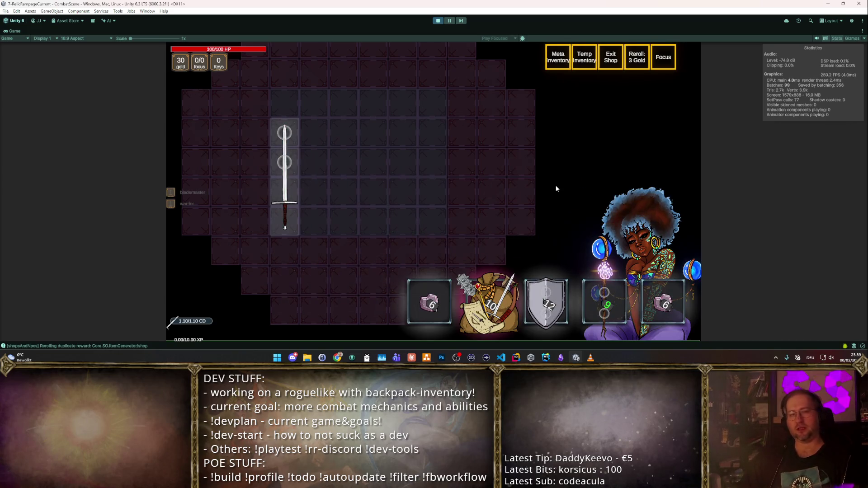
key(Escape)
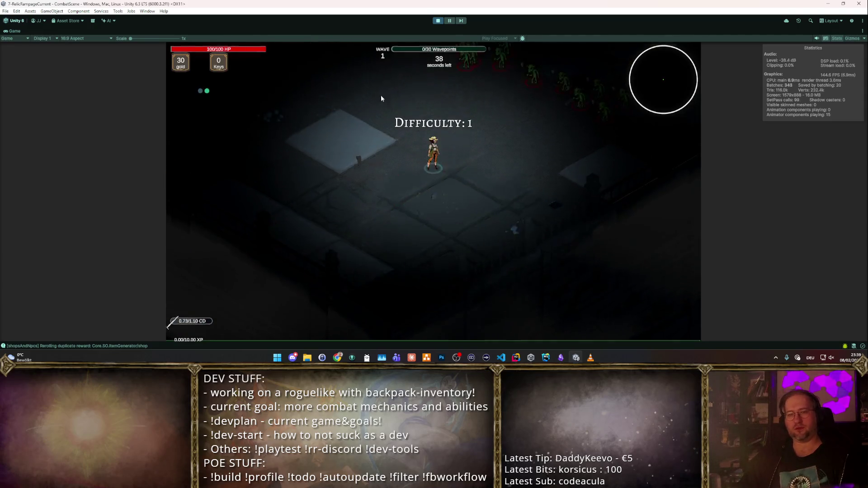
- Dodge the goblins through wave 1 with WASD, then take the Boost Projectiles upgrade
key(a)
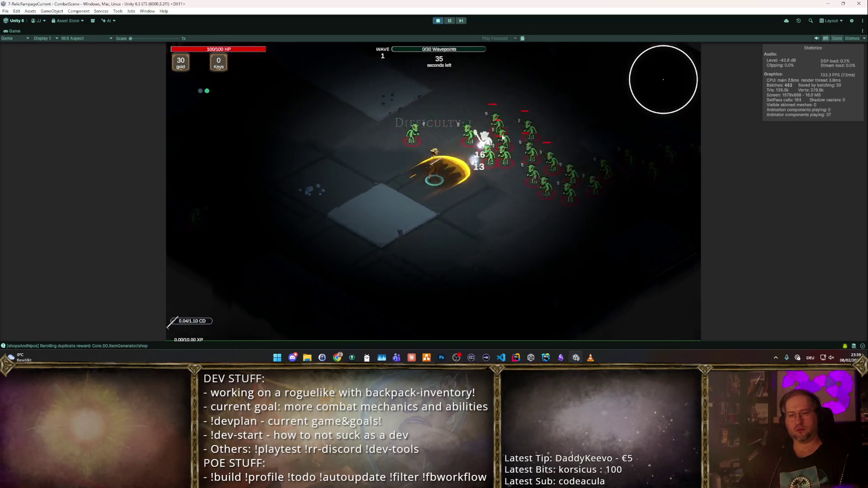
key(w)
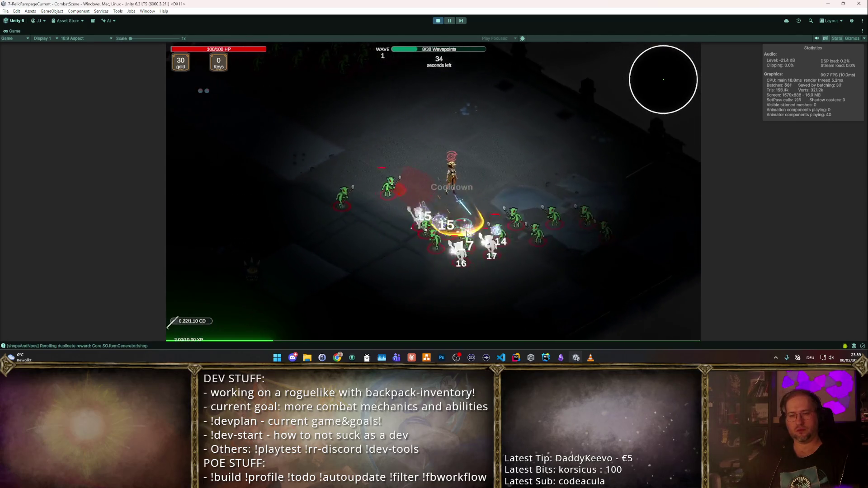
key(s)
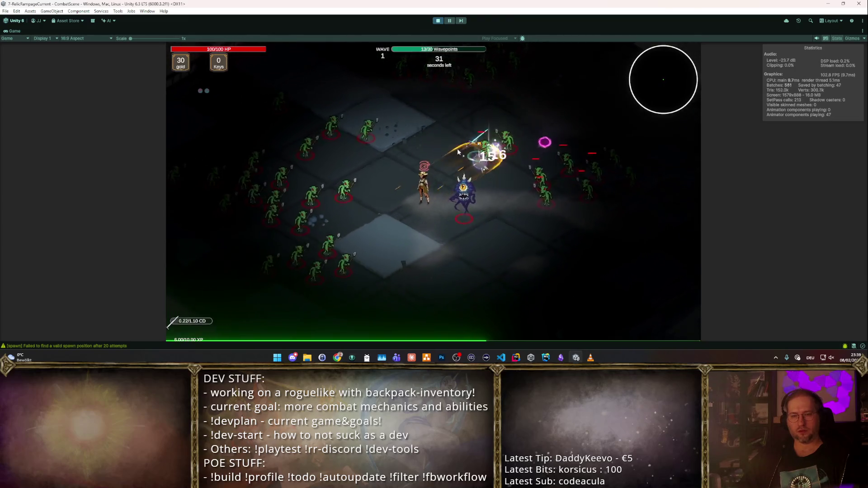
key(d)
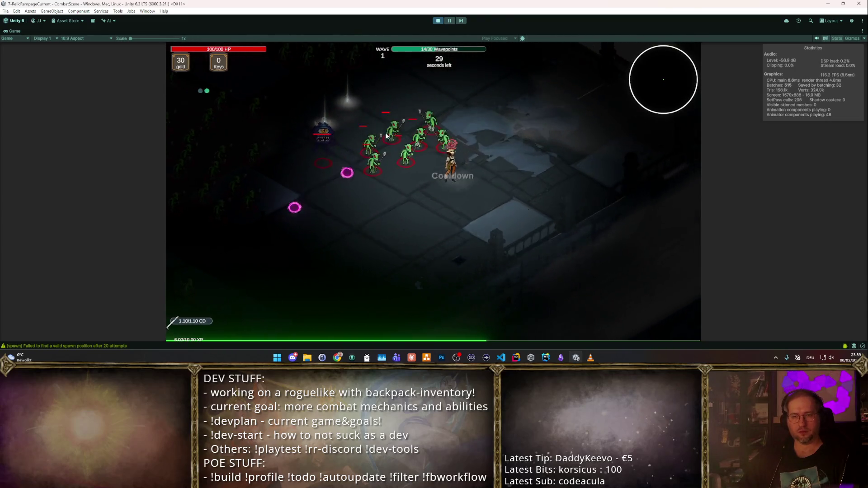
key(s)
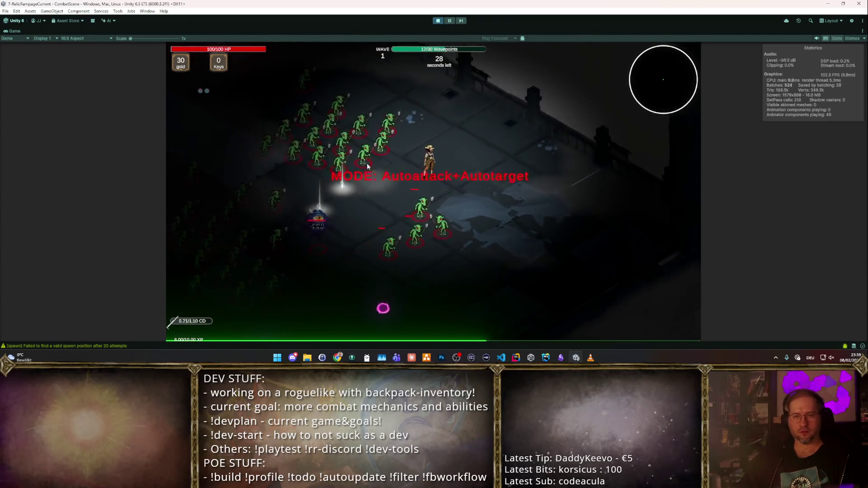
key(a)
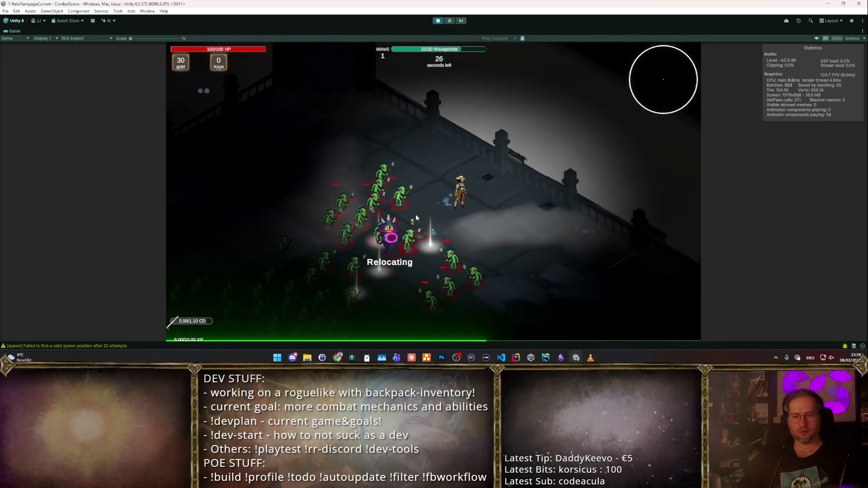
key(s)
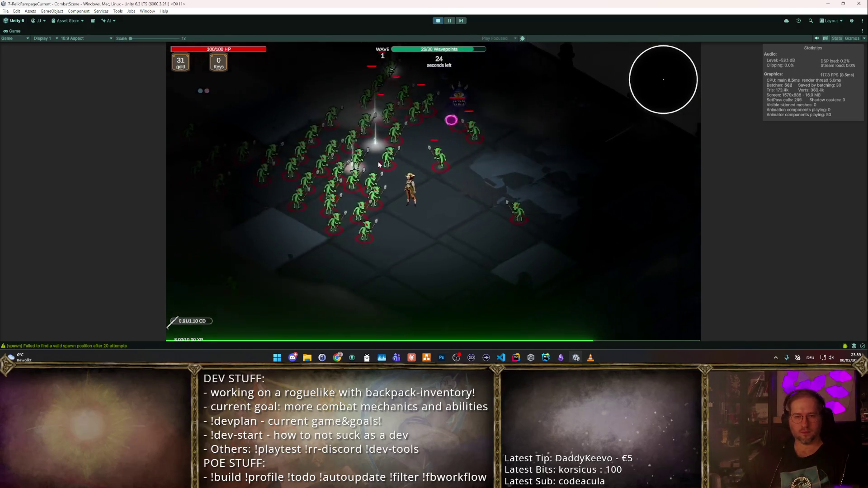
key(w)
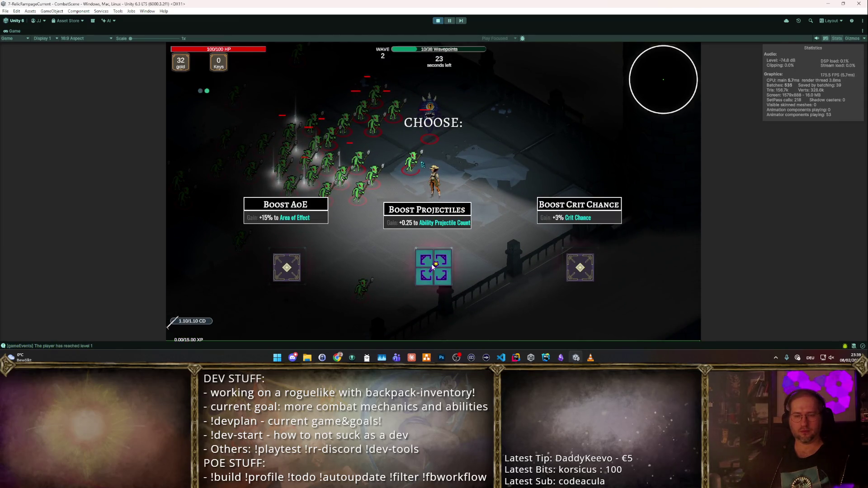
click(433, 267)
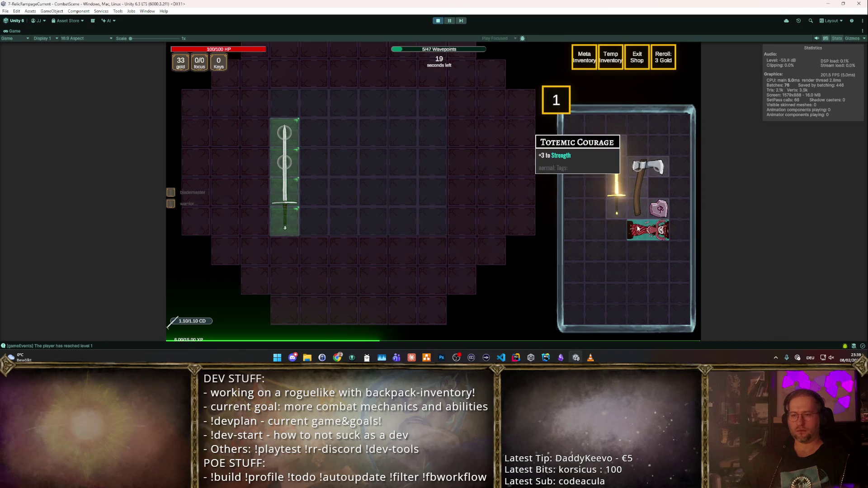
- Place the hatchet beside the sword, fight the next wave, and take Boost Focus
mouse_move(644, 194)
mouse_move(641, 189)
mouse_down()
mouse_move(383, 194)
mouse_move(341, 169)
mouse_move(328, 208)
mouse_move(344, 181)
mouse_up()
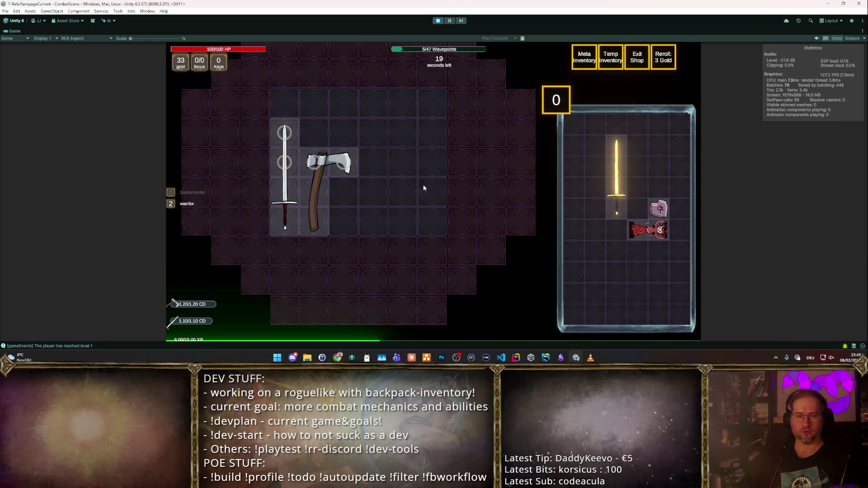
click(637, 57)
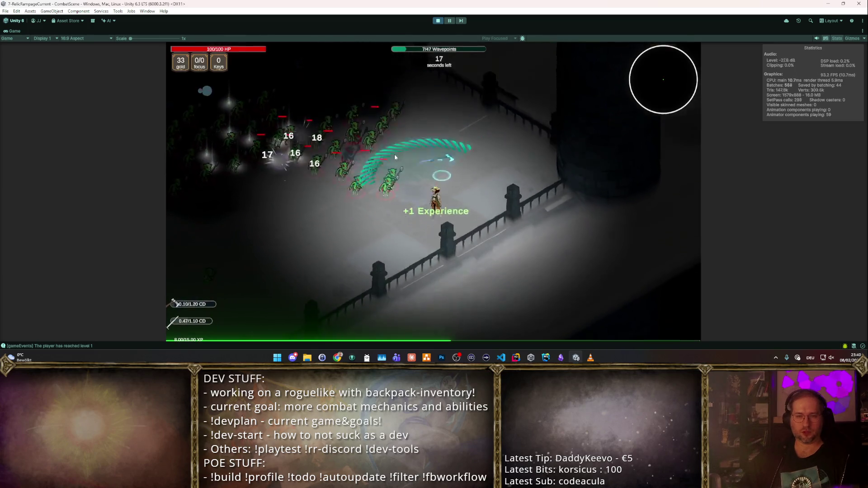
key(w)
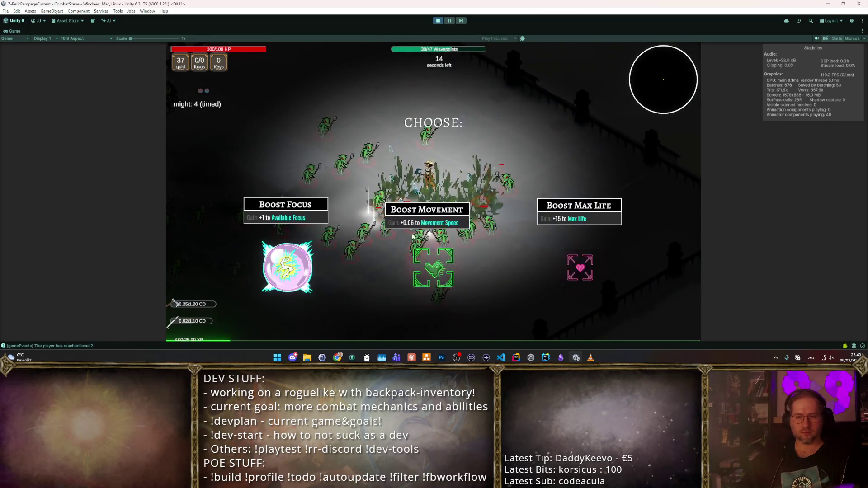
click(294, 281)
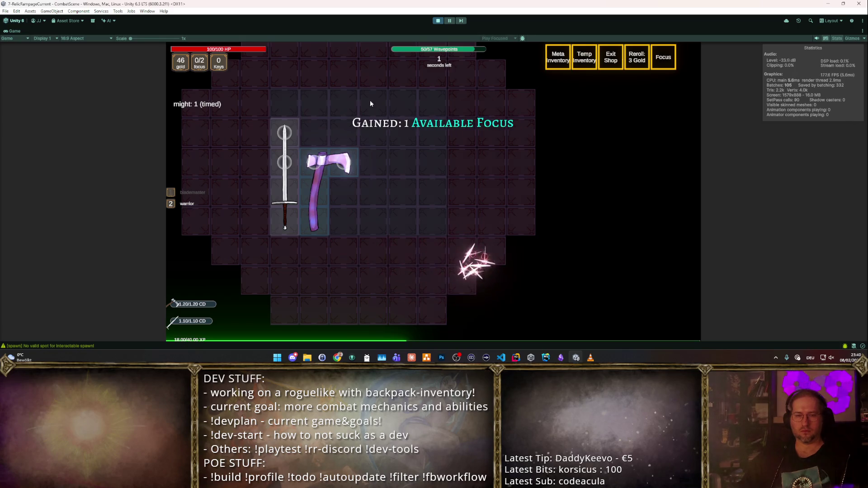
- Spend a focus point on the hatchet and move it to the lower-left slots by the Steel Shield
mouse_move(324, 178)
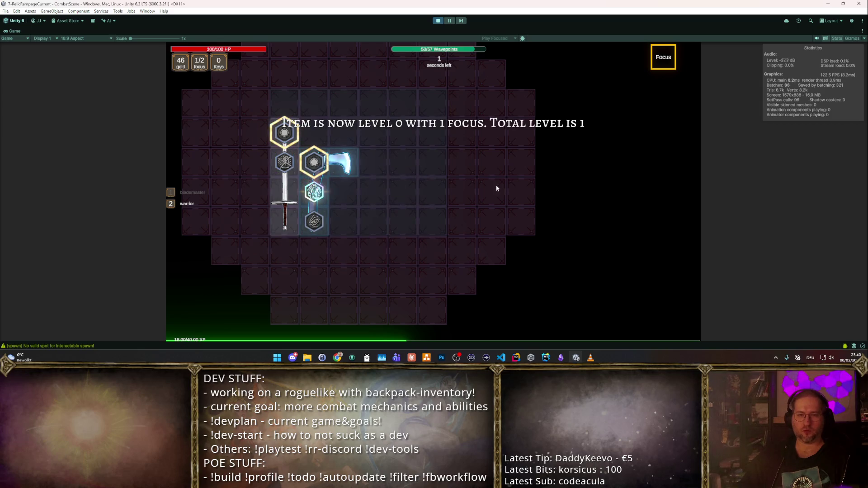
click(326, 174)
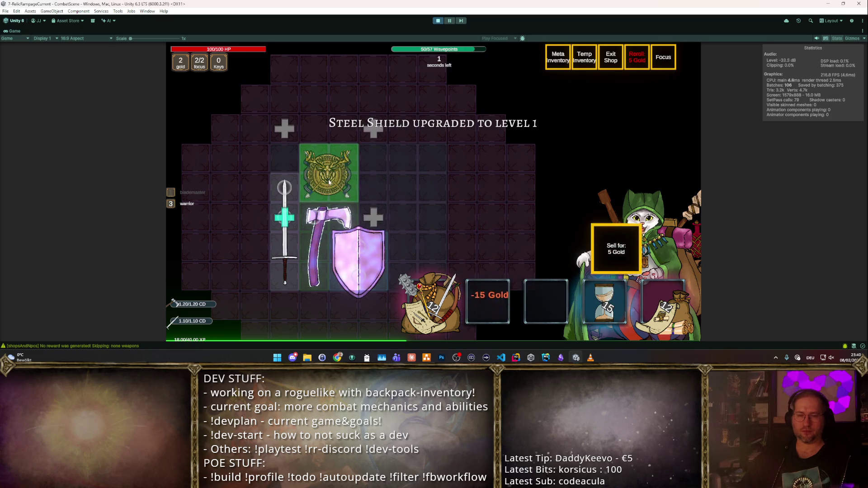
drag(324, 235, 376, 211)
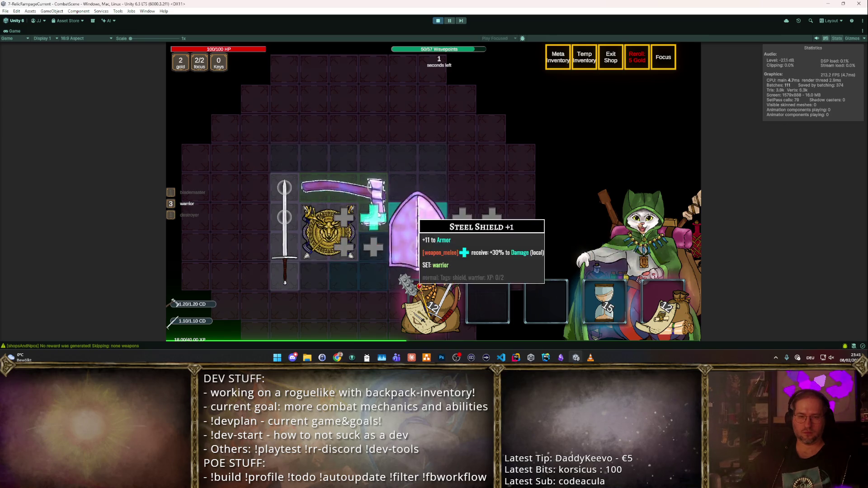
drag(347, 267, 347, 267)
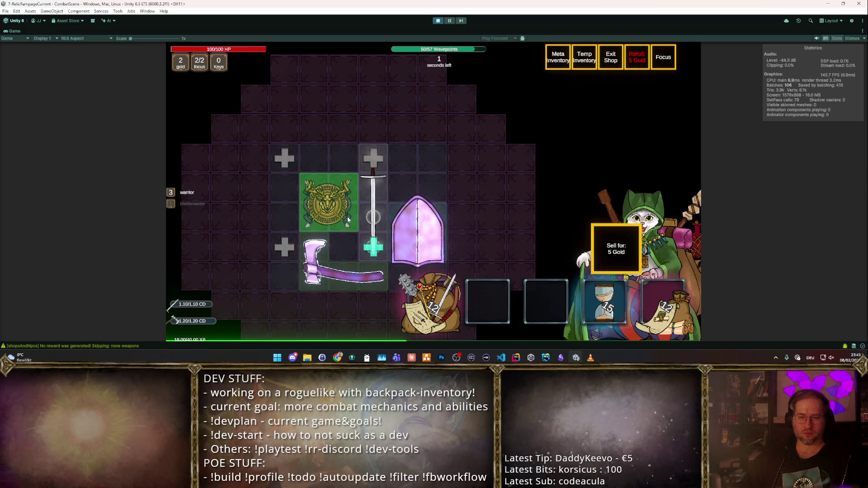
click(350, 279)
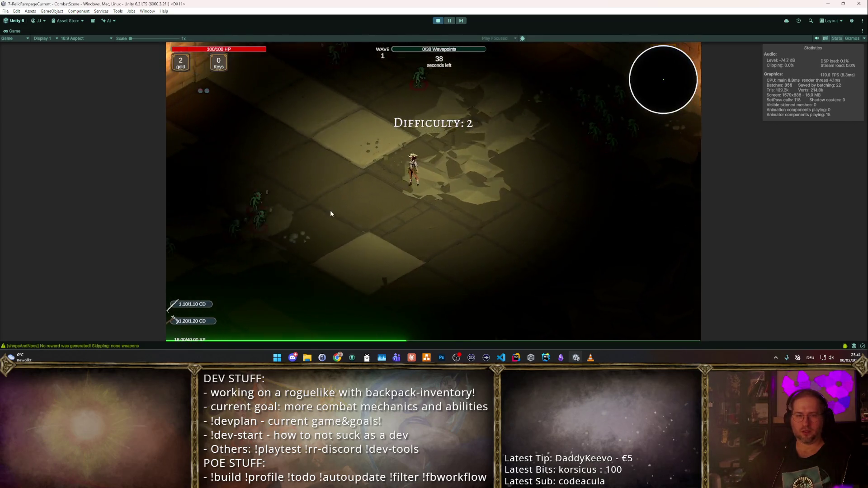
- Steer the hero left and up toward the brick-walled area until the shop screen opens
key(a)
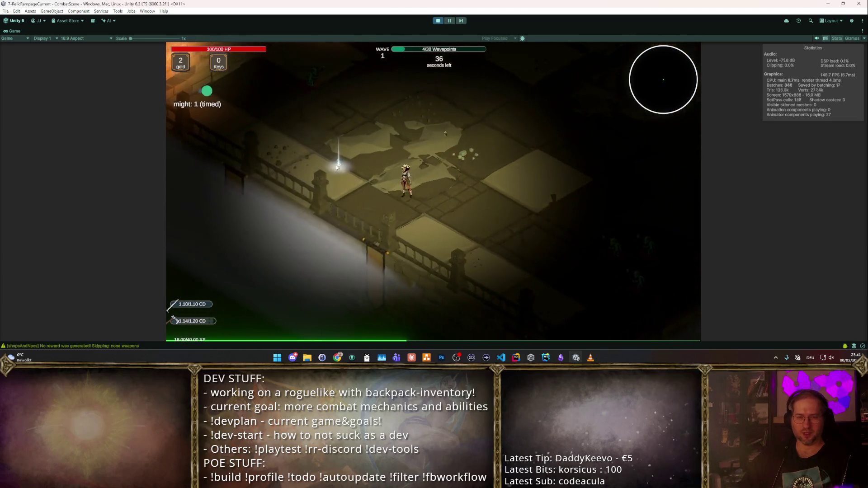
key(a)
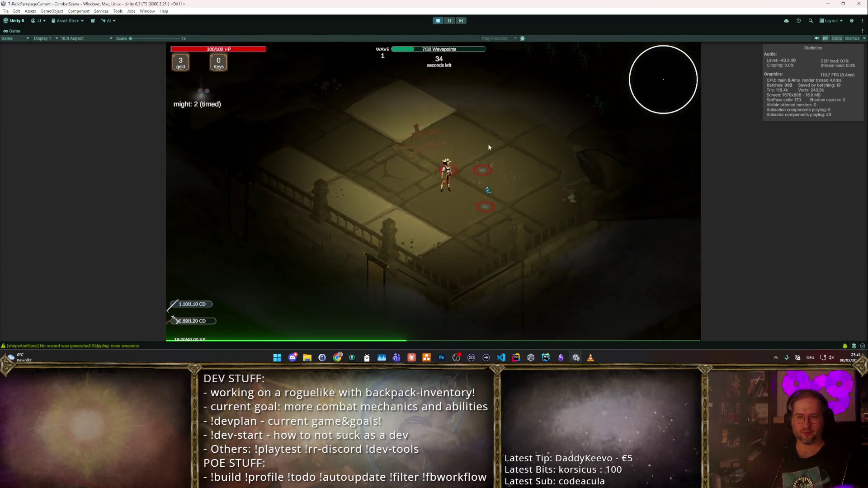
key(w)
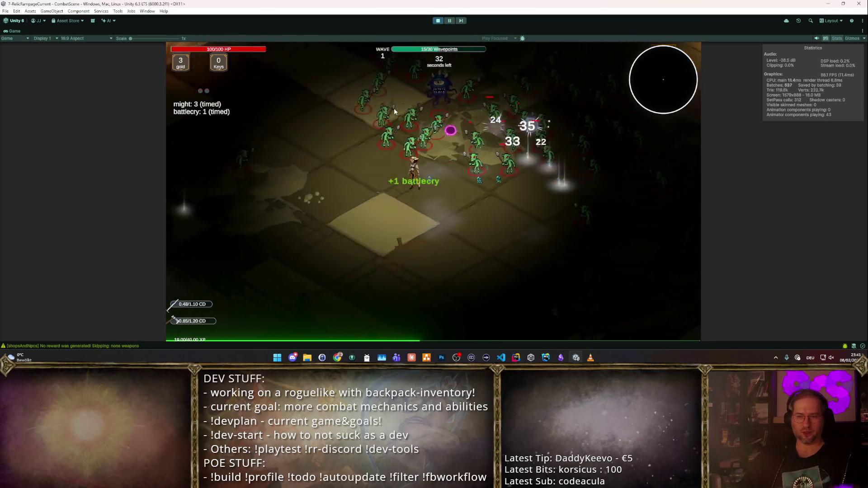
key(w)
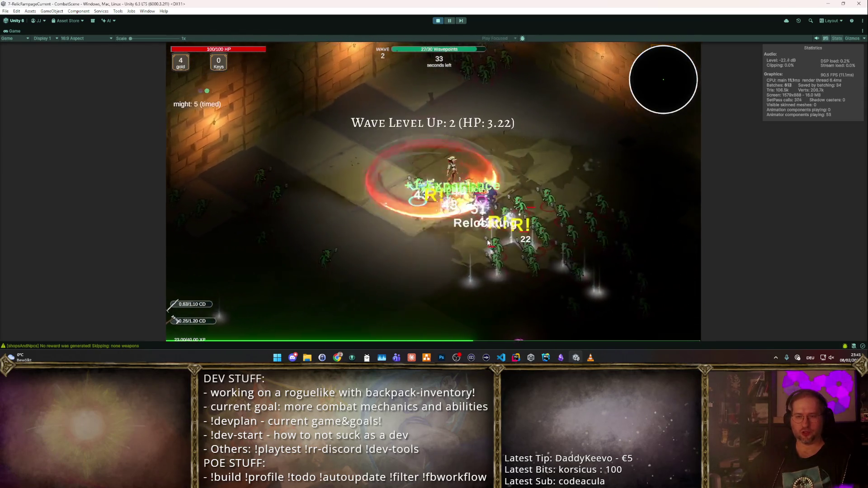
key(a)
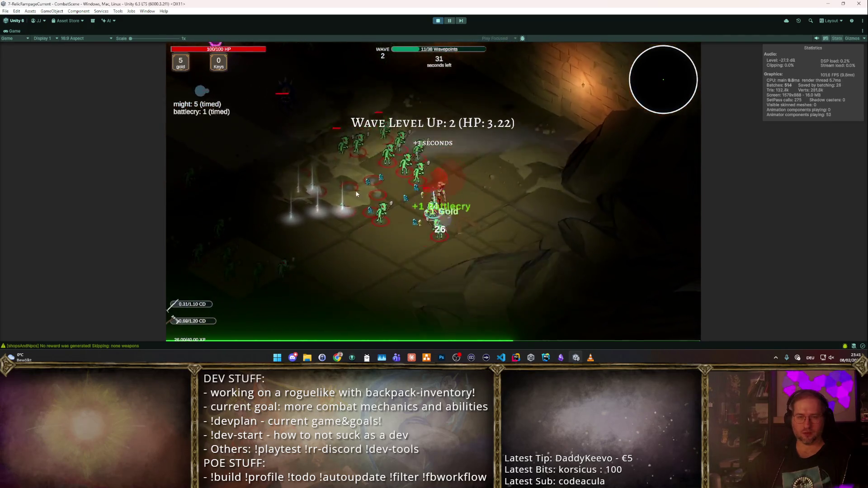
key(a)
key(w)
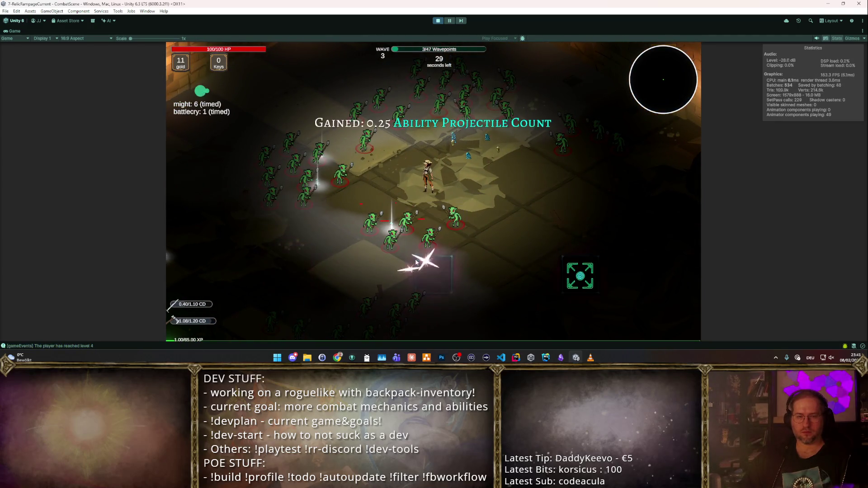
key(w)
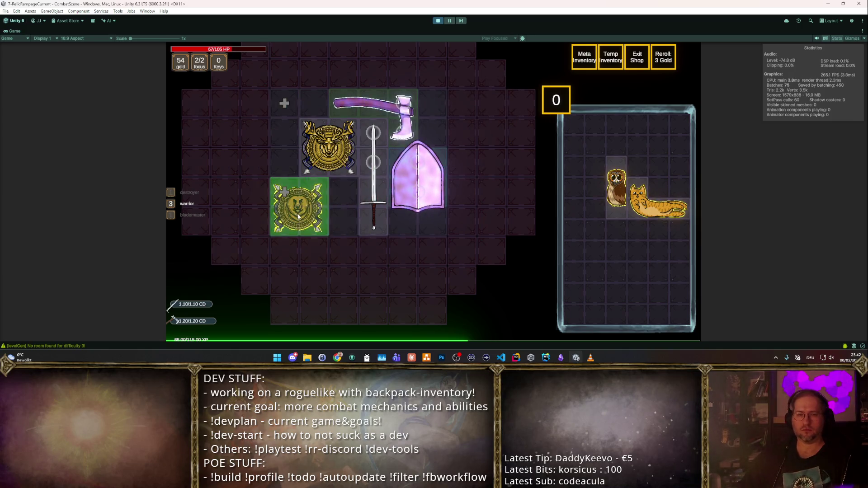
- Take the Space Boost reward, add a backpack slot, and put a focus point into an item
key(Escape)
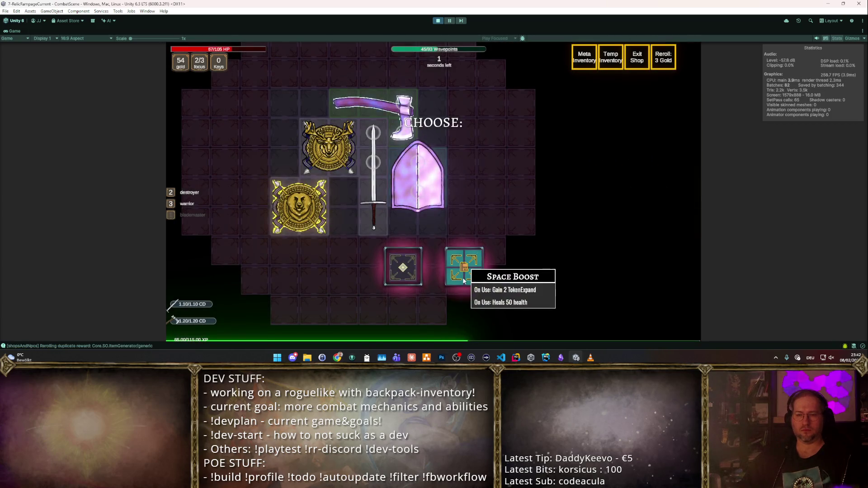
click(463, 281)
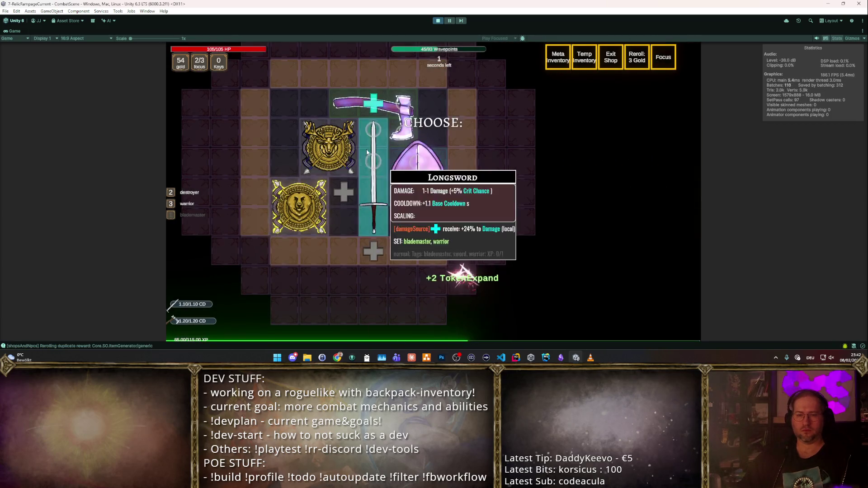
click(456, 100)
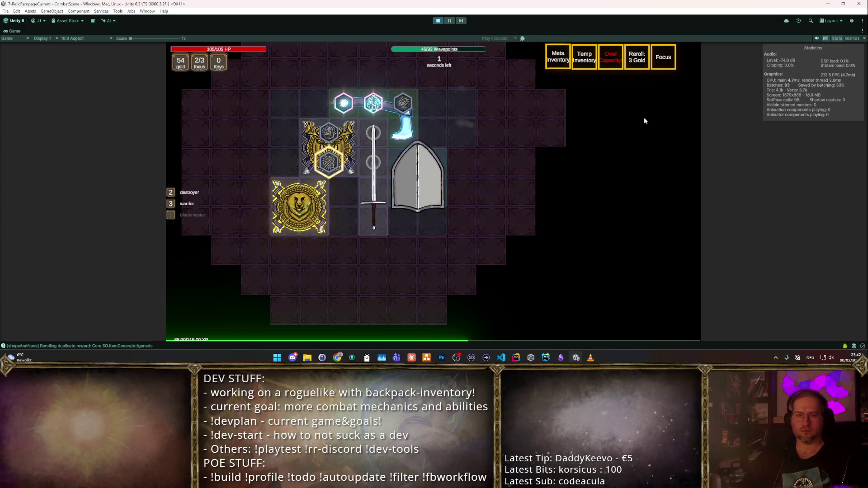
click(427, 135)
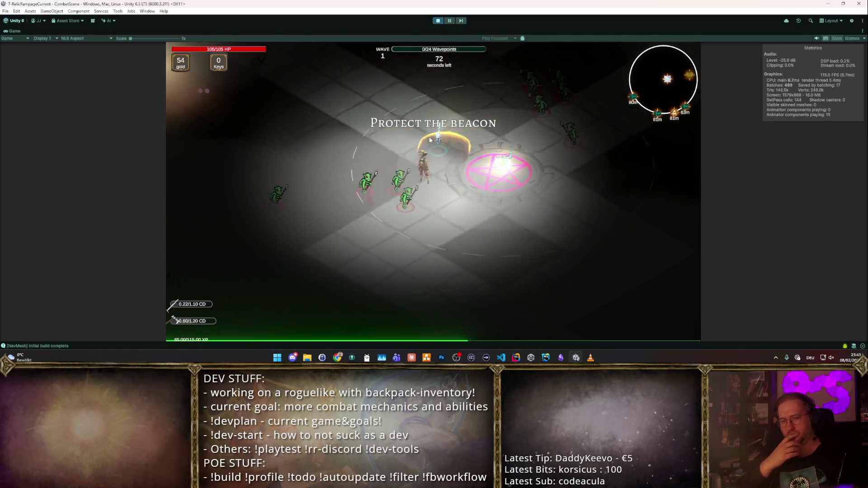
- Switch to Autoattack+Autotarget mode with M for the beacon wave
key(m)
key(m)
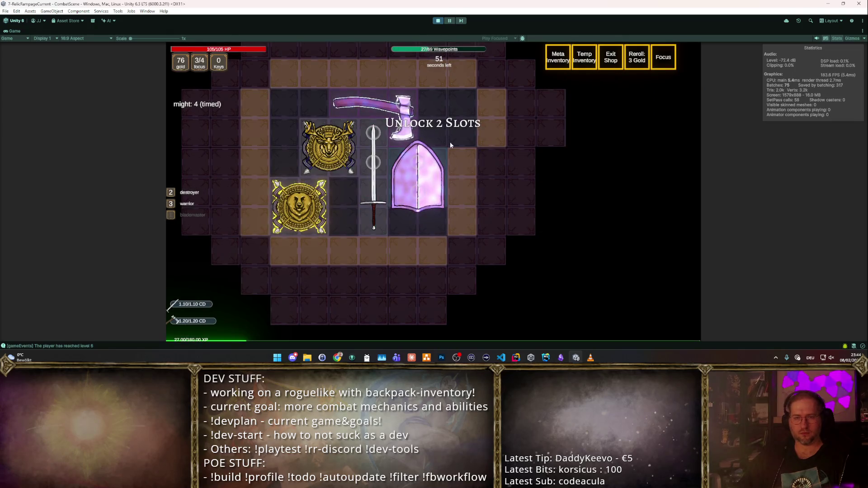
- Dismiss the slot-unlock overlay and continue the wave
click(502, 179)
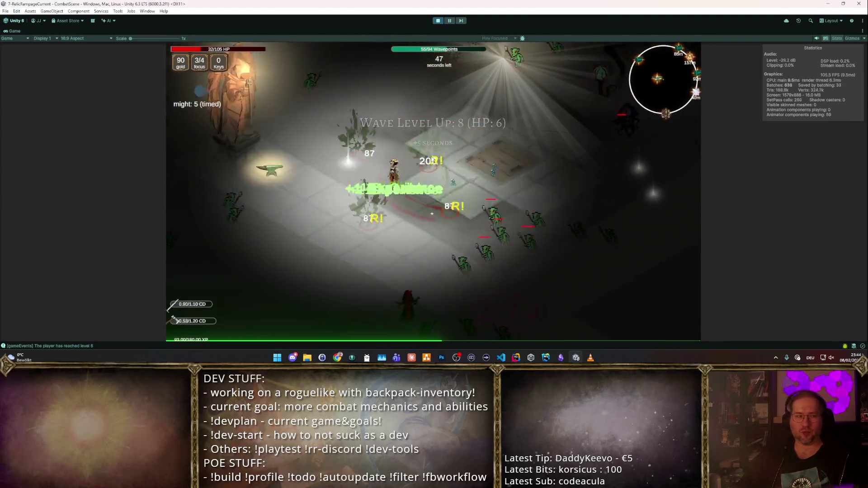
- Open the backpack with Tab and claim the gold Hatchet reward, upgrading it to level 4
key(Tab)
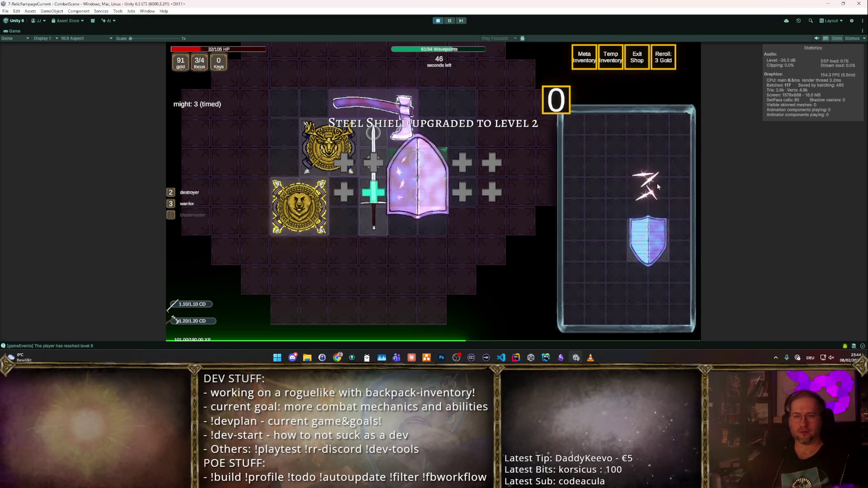
key(Tab)
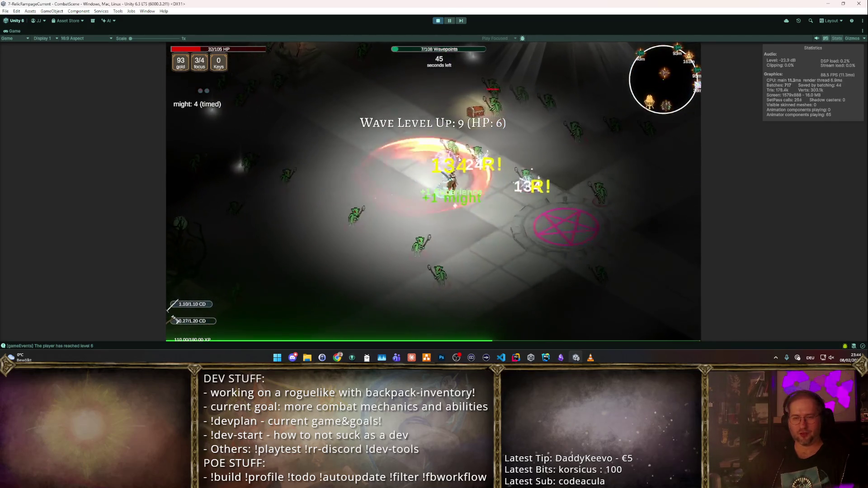
key(Tab)
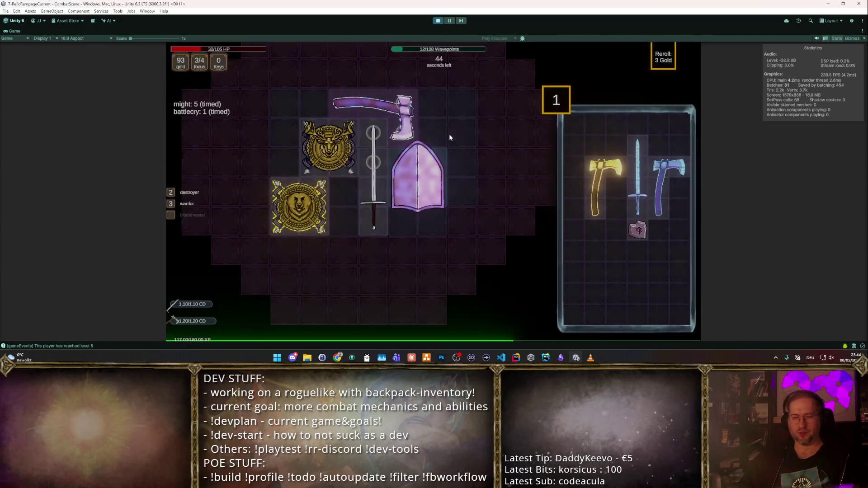
click(585, 165)
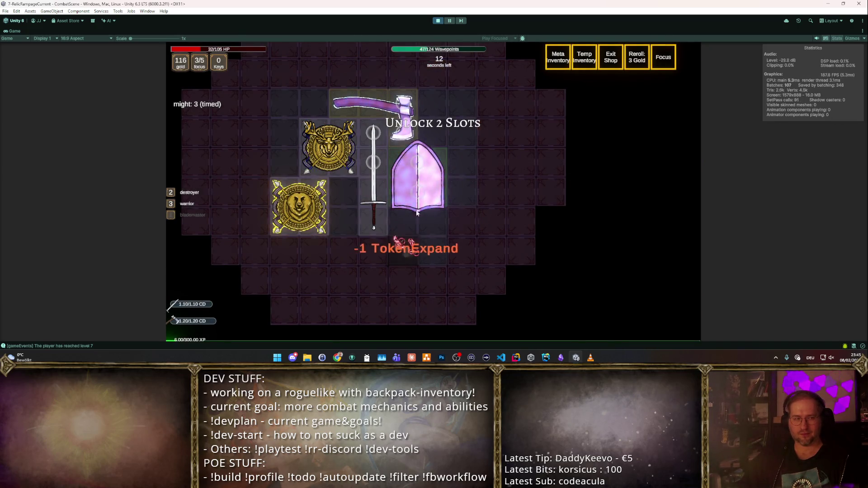
- Spawn debug items with F1 and place the Split Booster statue beside the shield
key(Escape)
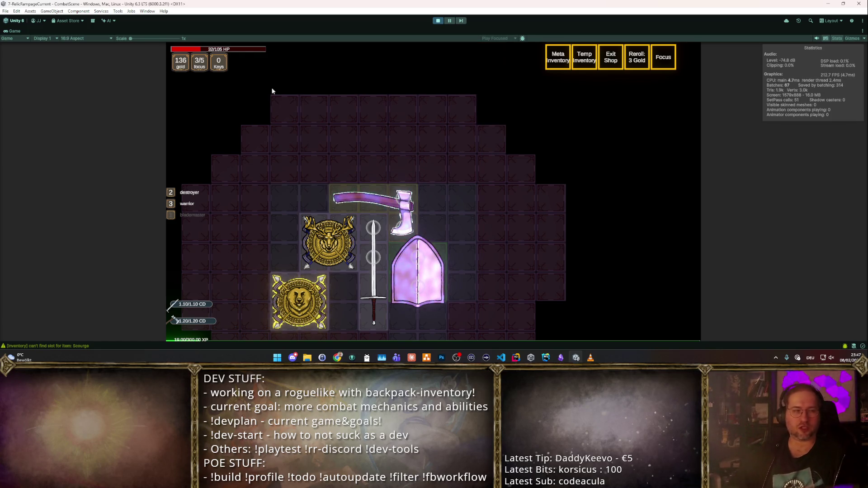
key(F1)
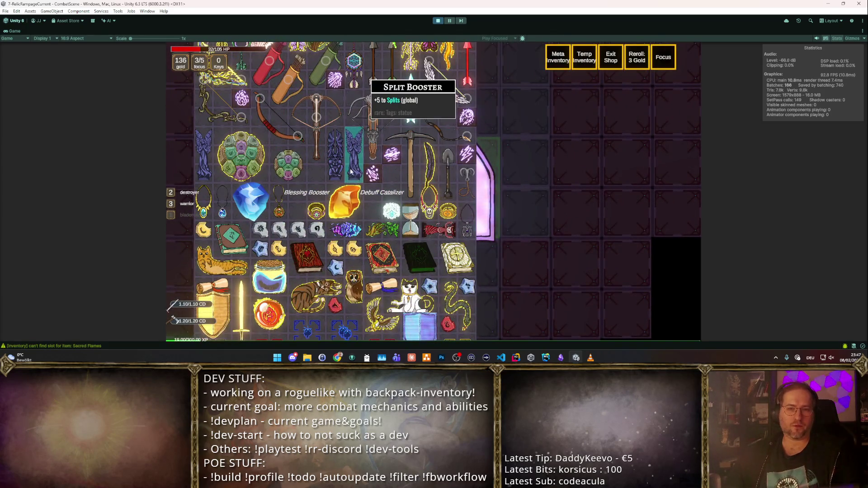
key(F1)
click(520, 158)
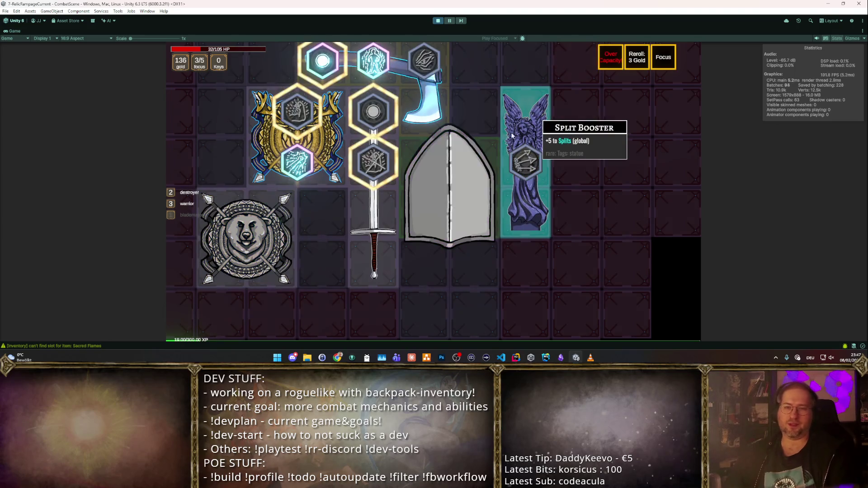
key(Tab)
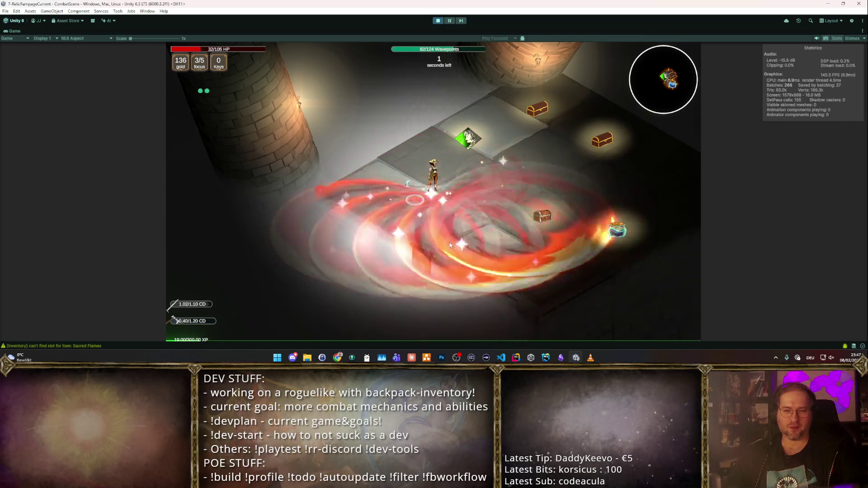
- Move the hero right briefly, stop Play mode, and switch to the Obsidian roadmap notes
key(d)
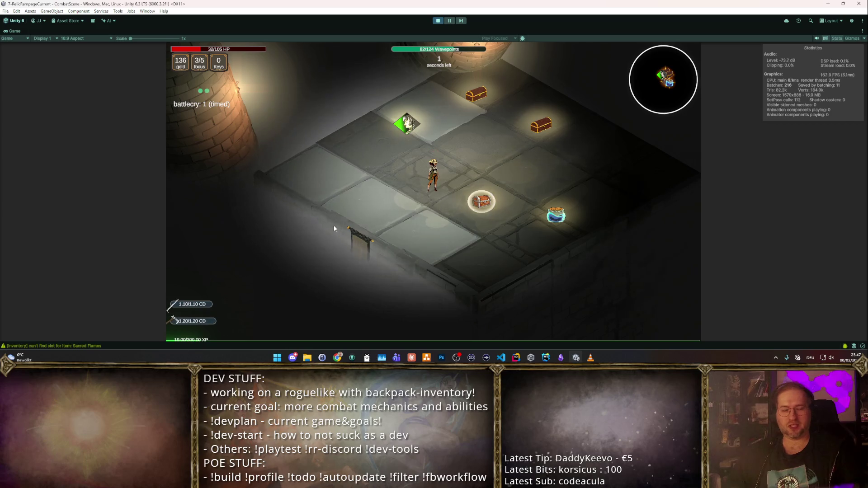
key(d)
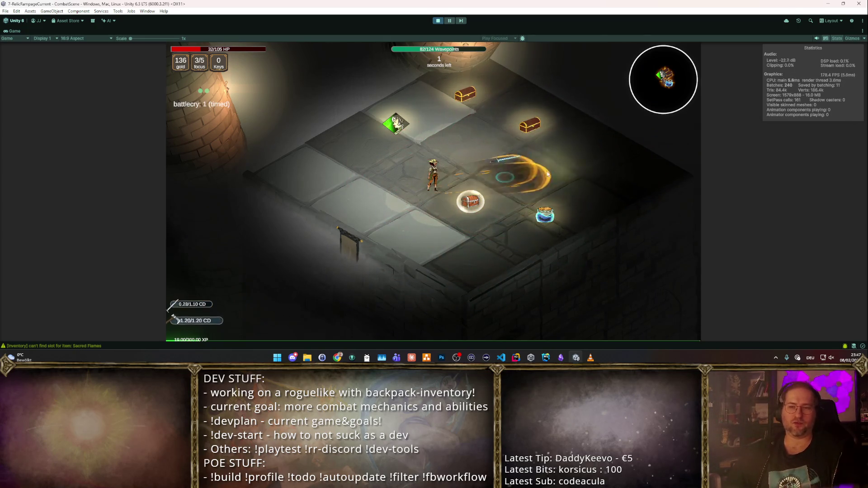
click(438, 21)
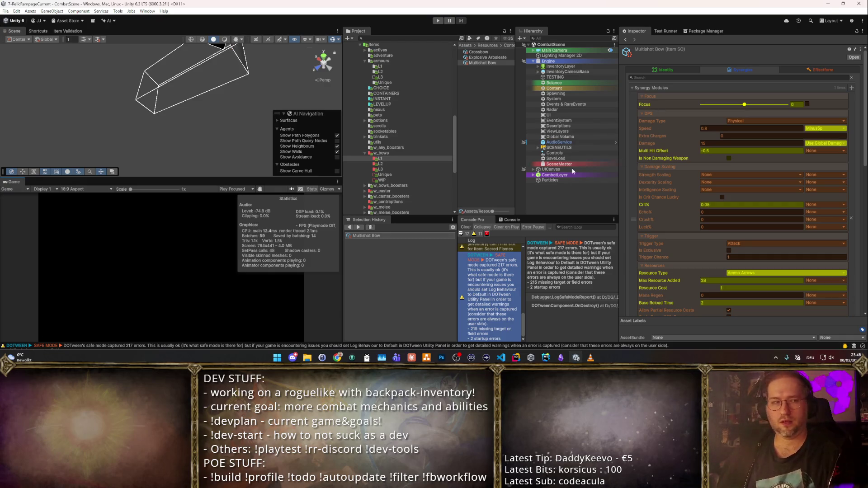
click(561, 358)
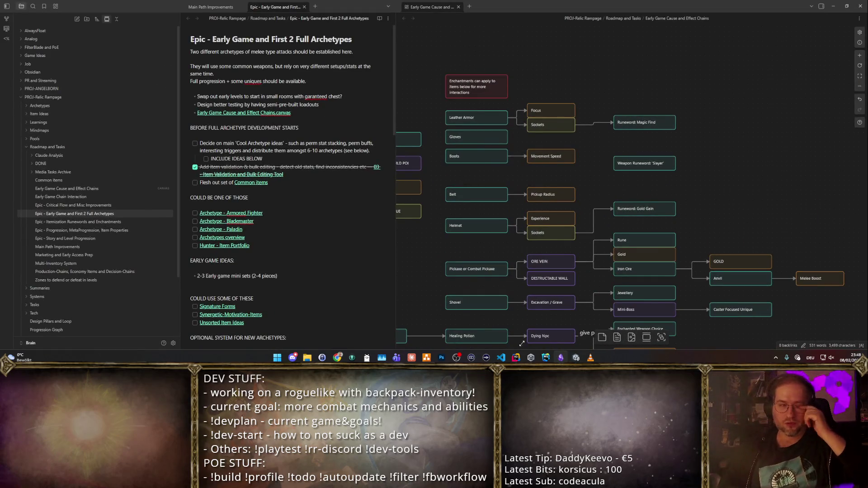
- Switch to Discord's rr-work-changelog channel and draft '- The game now starts by fighting in the mini-arena'
click(294, 358)
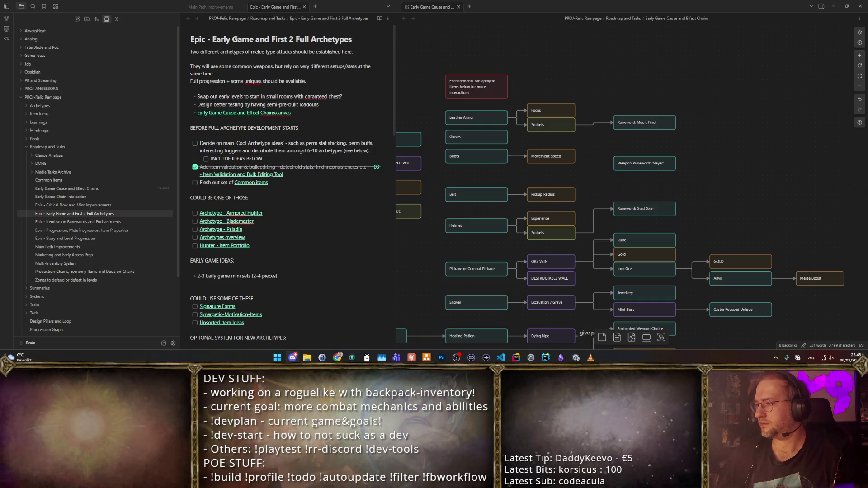
text(-)
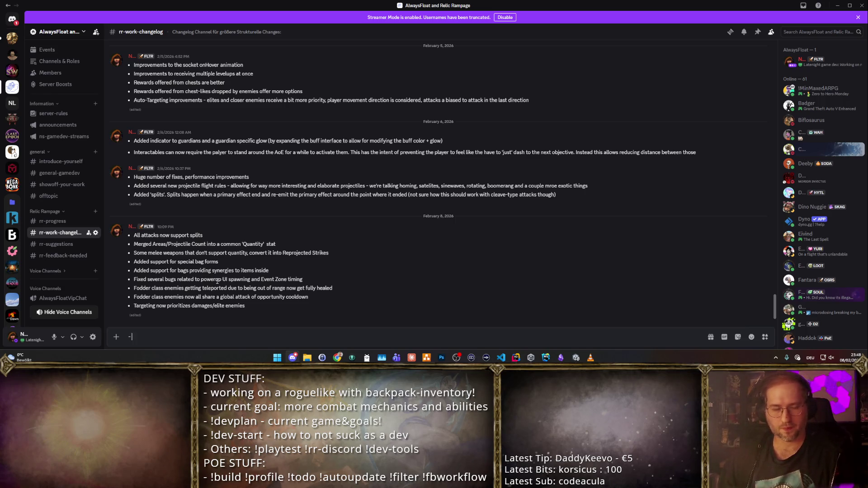
text( The game now starts by fighting in the mini-arena)
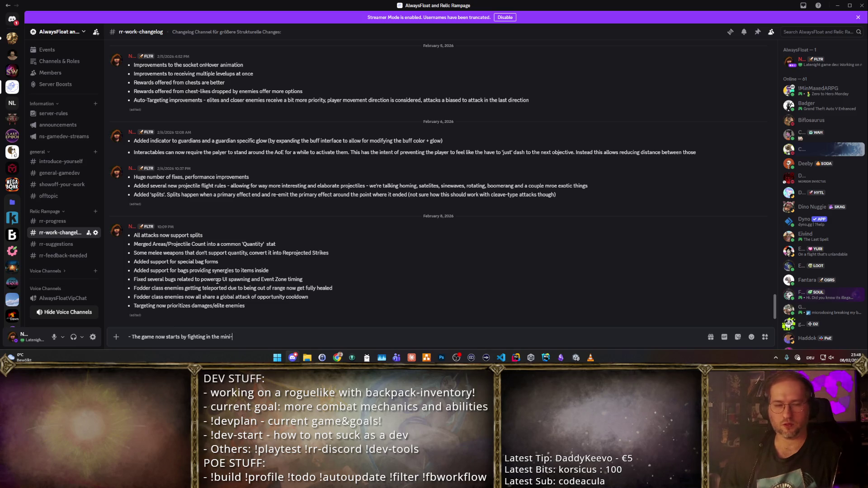
- Send the mini-arena changelog line, then return to the Obsidian archetypes roadmap note
key(Return)
key(alt+Tab)
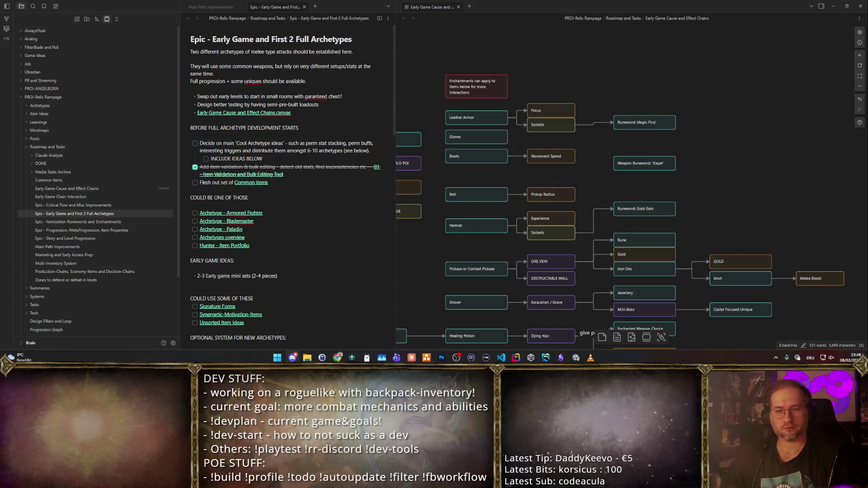
scroll(624, 204, down, 3)
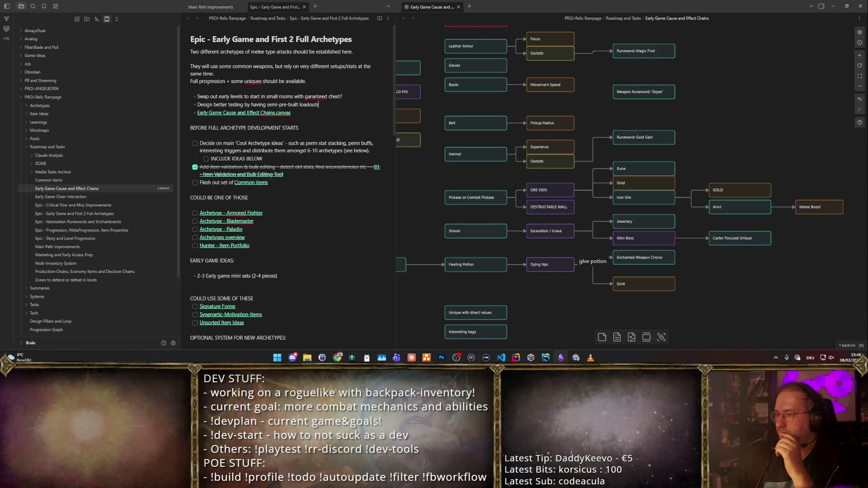
key(alt+Tab)
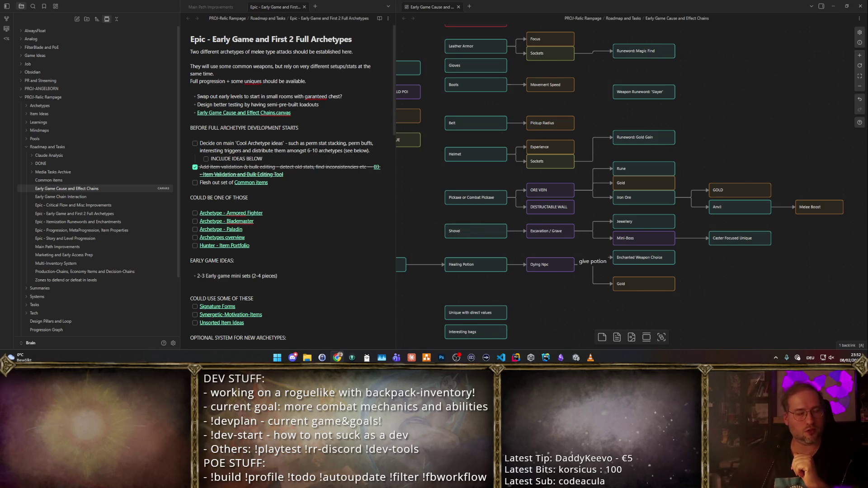
drag(706, 128, 733, 144)
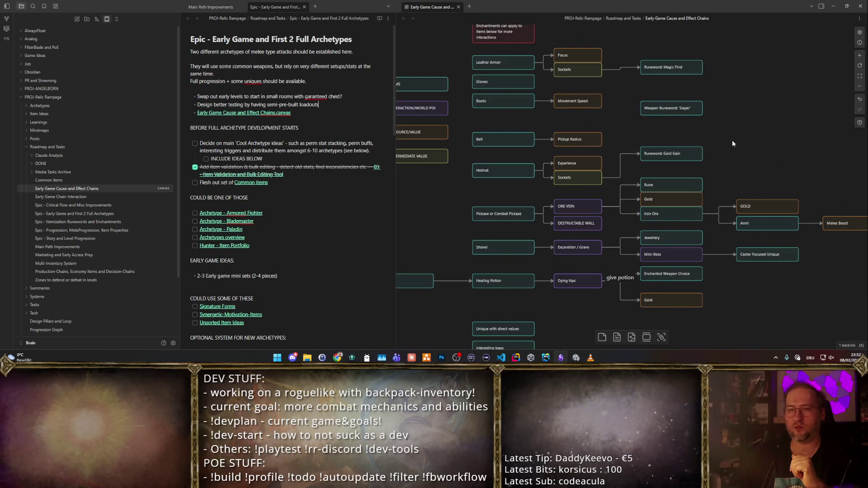
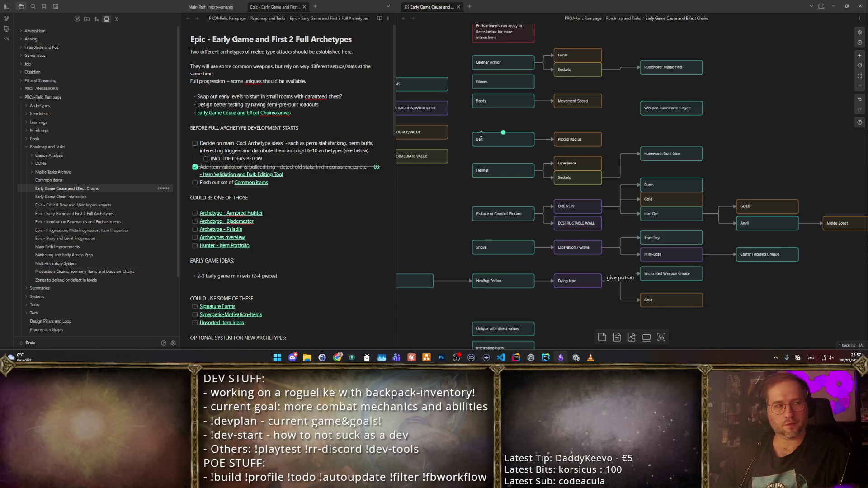
- Look over the canvas cards: Movement Speed, Runeword Gold Gain and Magic Find, ORE VEIN, Dying Npc
click(588, 102)
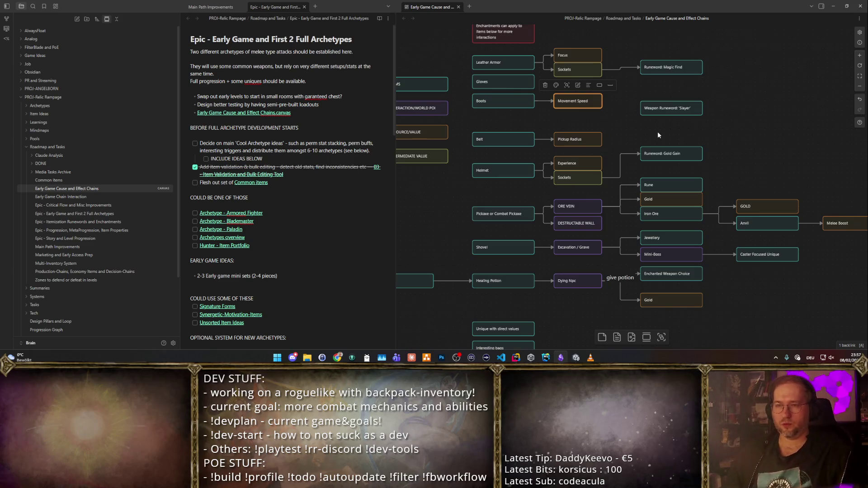
click(614, 106)
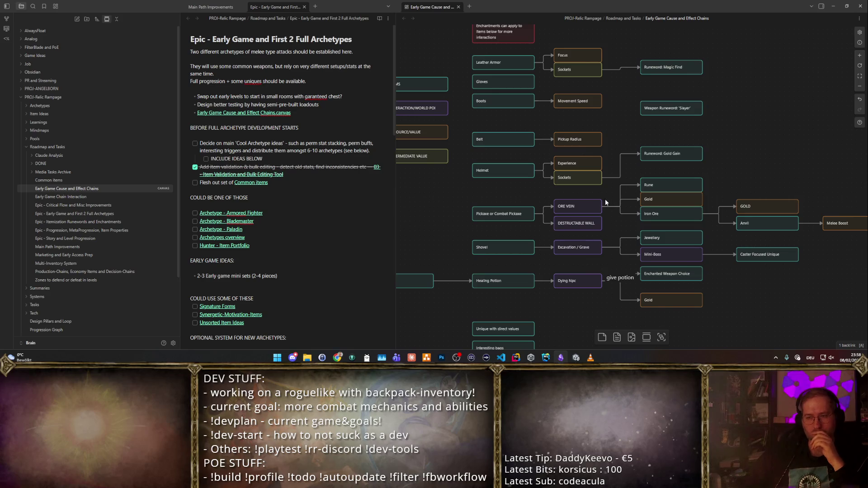
click(656, 151)
click(653, 64)
click(656, 148)
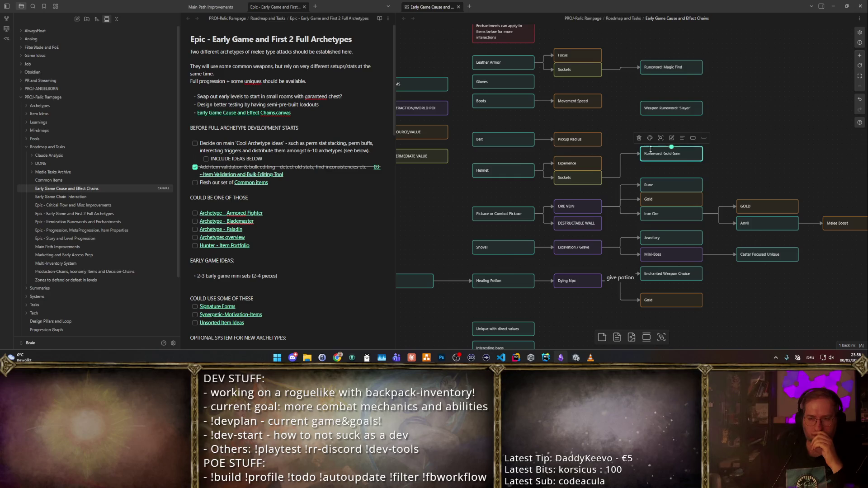
click(571, 206)
click(571, 223)
click(574, 245)
click(587, 276)
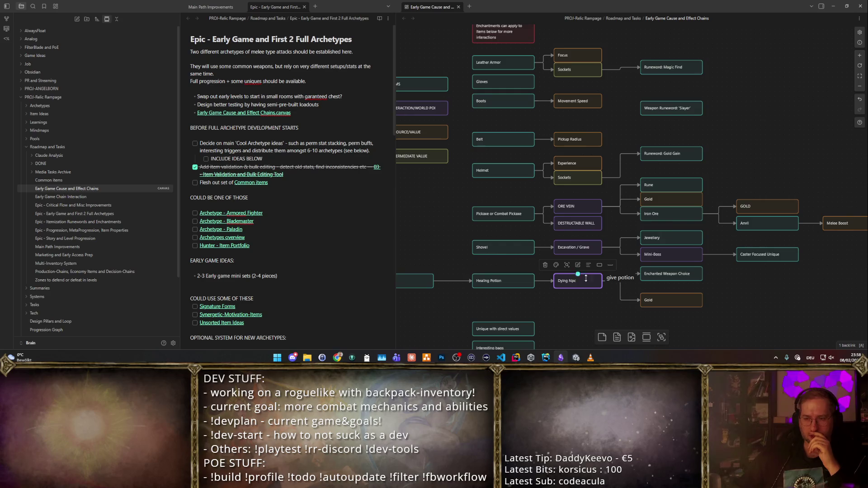
click(571, 212)
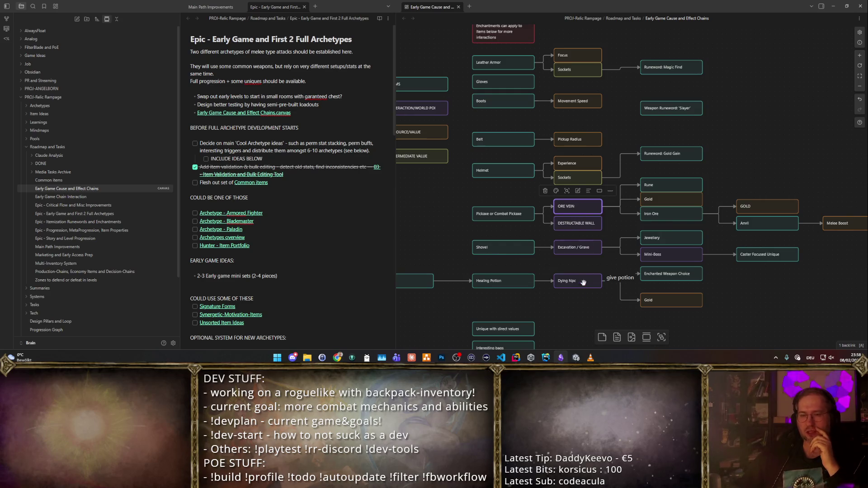
scroll(572, 297, up, 1)
click(742, 158)
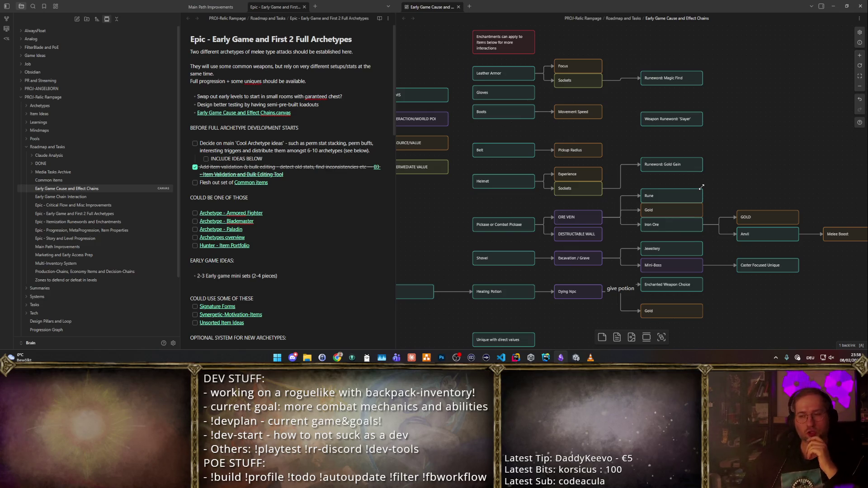
scroll(687, 186, right, 2)
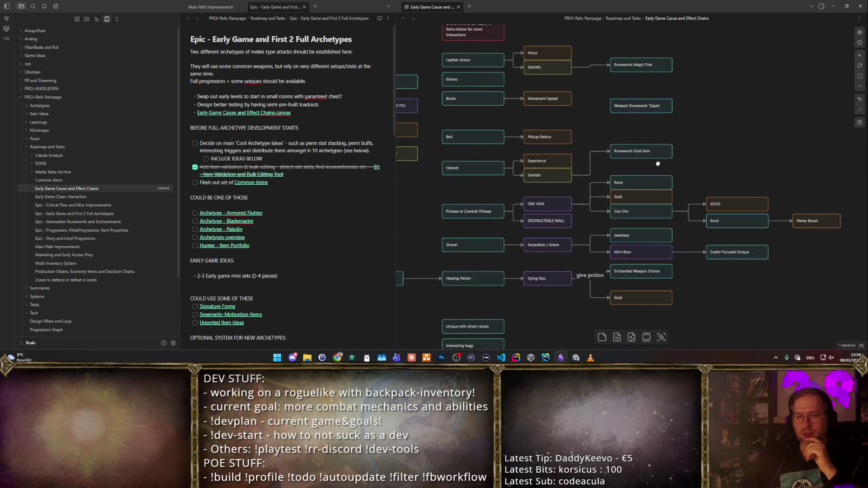
scroll(666, 186, down, 2)
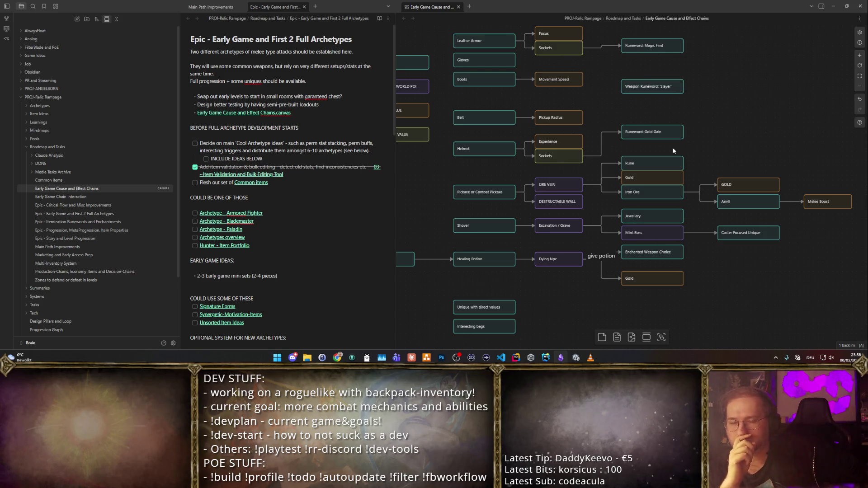
- Copy and paste the Potion bag card, then delete the pasted copy
mouse_move(397, 263)
mouse_down()
mouse_move(477, 260)
mouse_move(490, 251)
mouse_up()
click(486, 248)
key(ctrl+c)
key(ctrl+v)
drag(631, 187, 470, 178)
key(Delete)
- Copy the WORLD POI card beside Shovel as 'Enemies drop choices of items in the early arenas especially', then start Unity play mode
click(482, 73)
mouse_move(492, 74)
mouse_down()
mouse_move(446, 188)
mouse_move(487, 214)
mouse_up()
double_click(487, 214)
key(ctrl+a)
text(Enem)
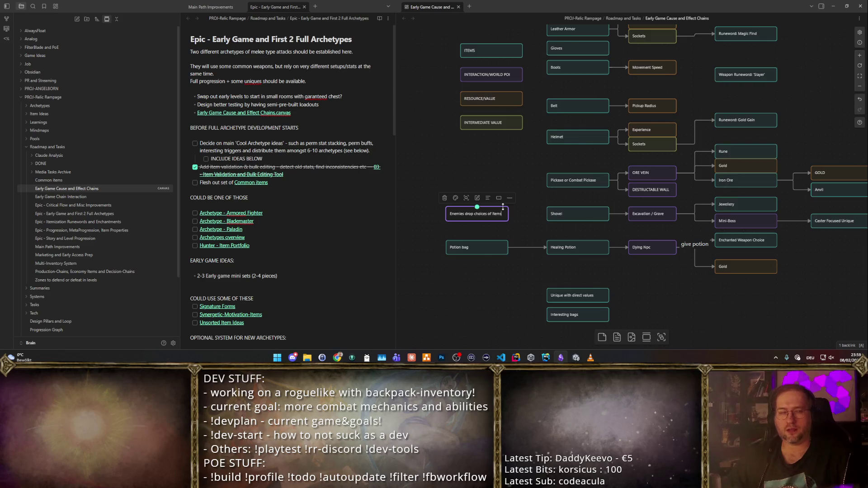
key(Return)
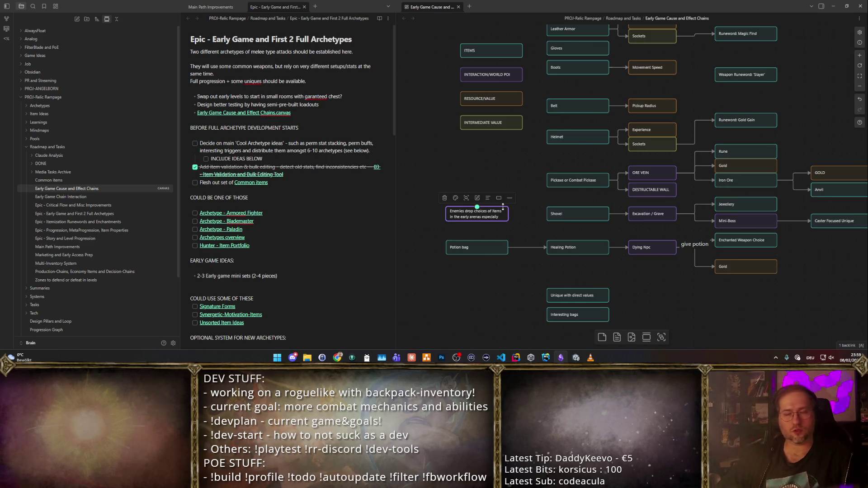
click(496, 165)
scroll(520, 145, up, 3)
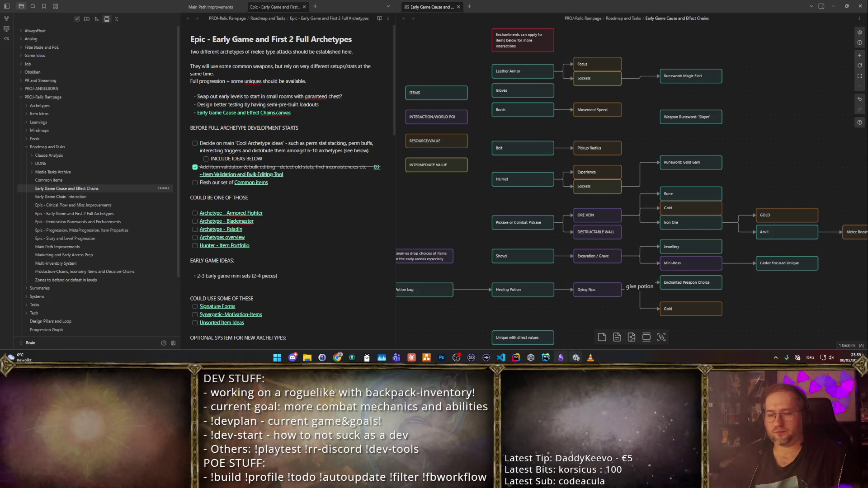
click(576, 358)
click(438, 20)
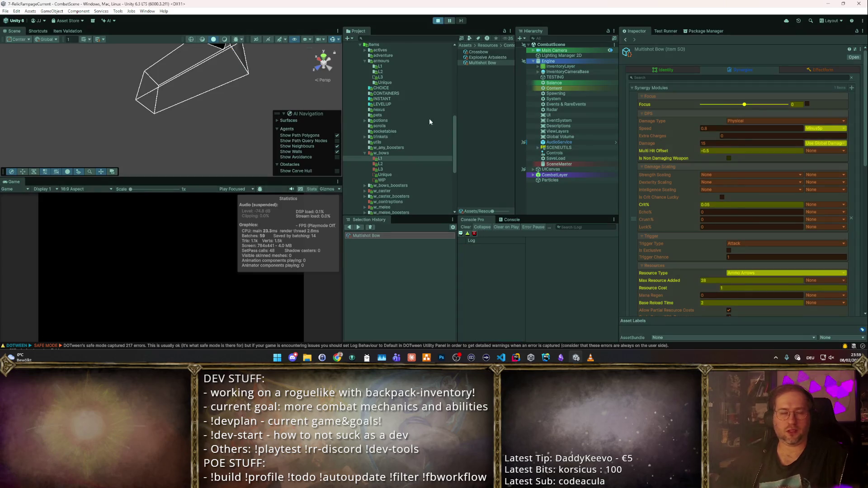
- Maximize the game view and buy the crossbow, mace and purple item into the inventory
double_click(14, 183)
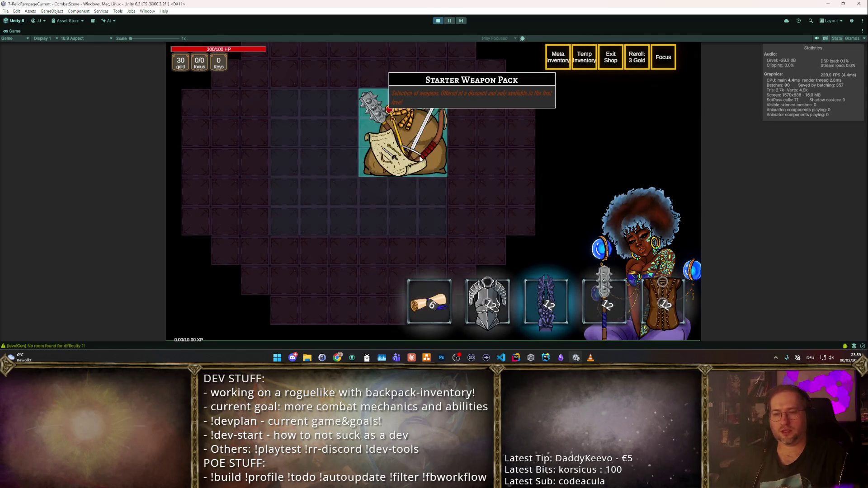
mouse_move(525, 265)
mouse_down()
mouse_move(322, 132)
mouse_move(271, 136)
mouse_up()
mouse_move(604, 299)
mouse_down()
mouse_move(401, 145)
mouse_move(429, 212)
mouse_move(433, 176)
mouse_up()
mouse_move(547, 300)
mouse_down()
mouse_move(407, 190)
mouse_move(382, 223)
mouse_up()
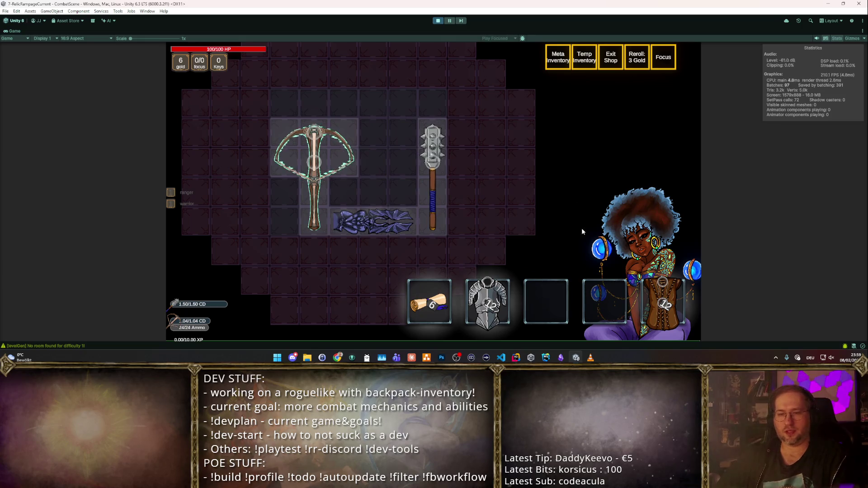
- Fight through the wave, then buy the crossbow upgrade to bring the Crossbow to level 1
key(space)
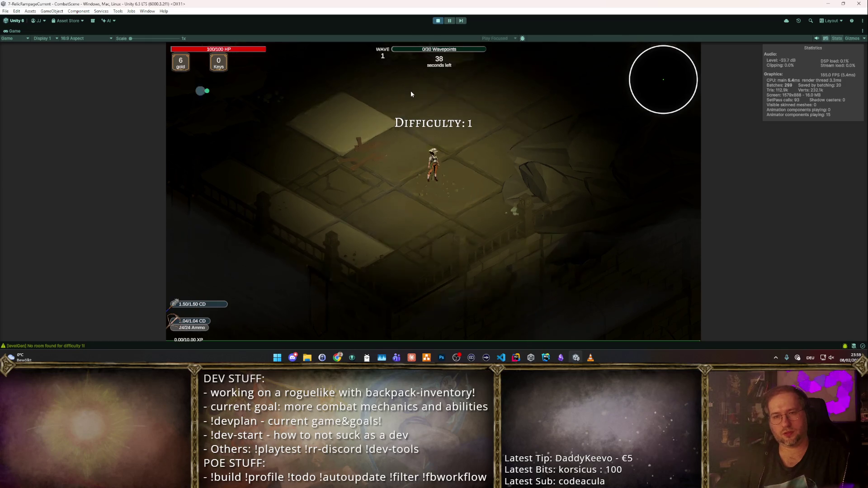
key(w)
key(w)
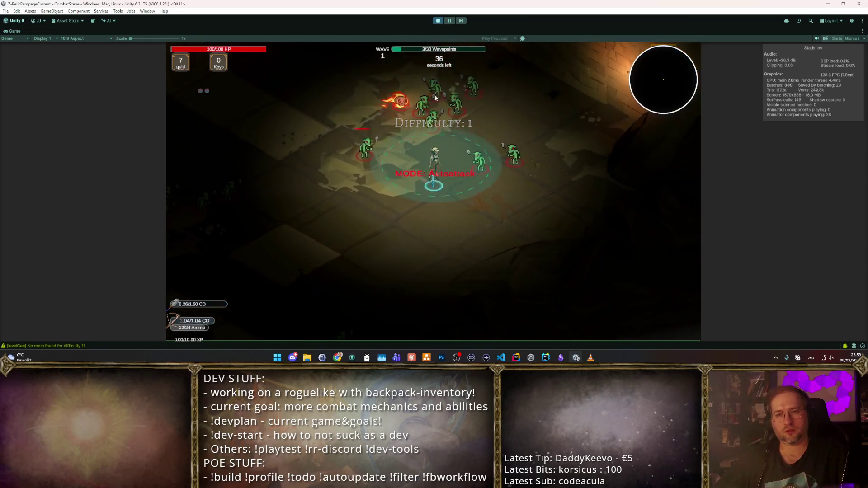
key(w)
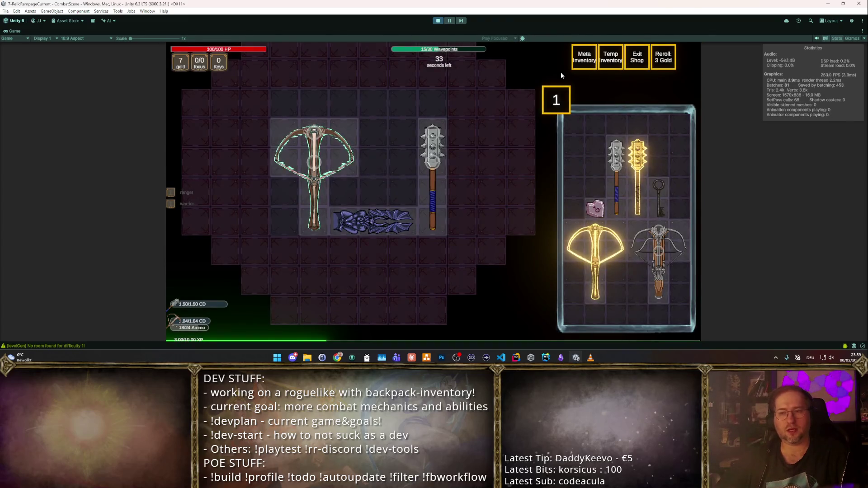
mouse_move(639, 177)
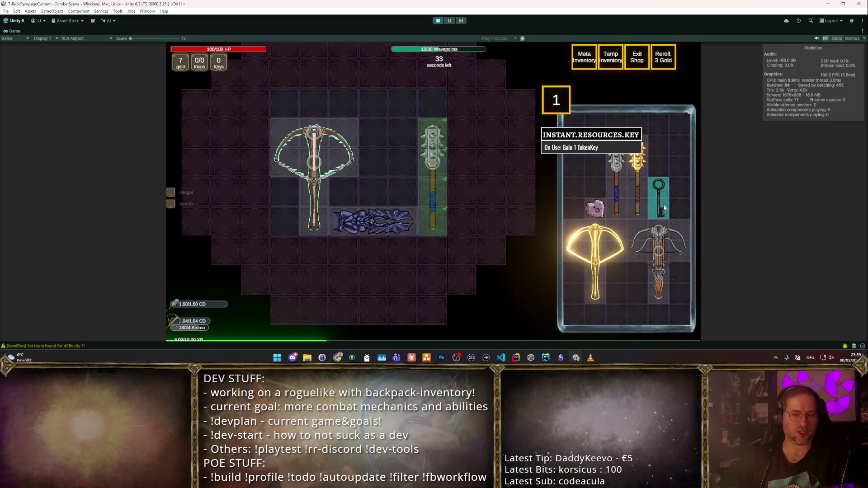
mouse_move(606, 186)
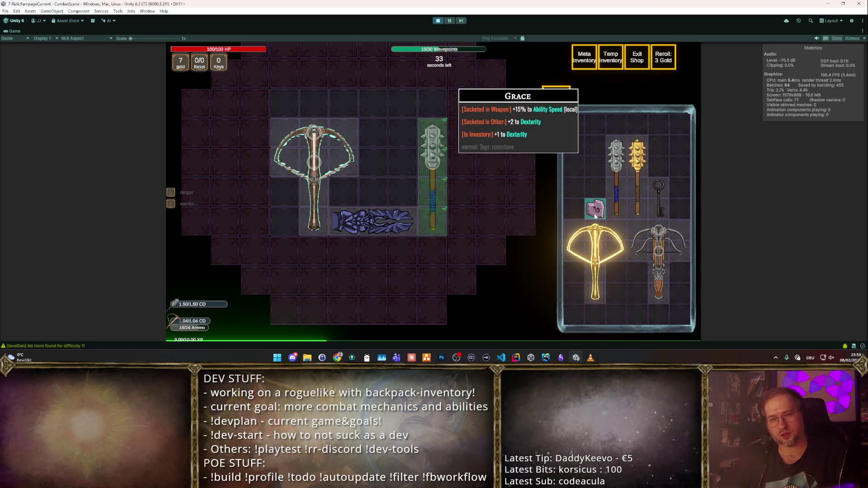
mouse_move(584, 237)
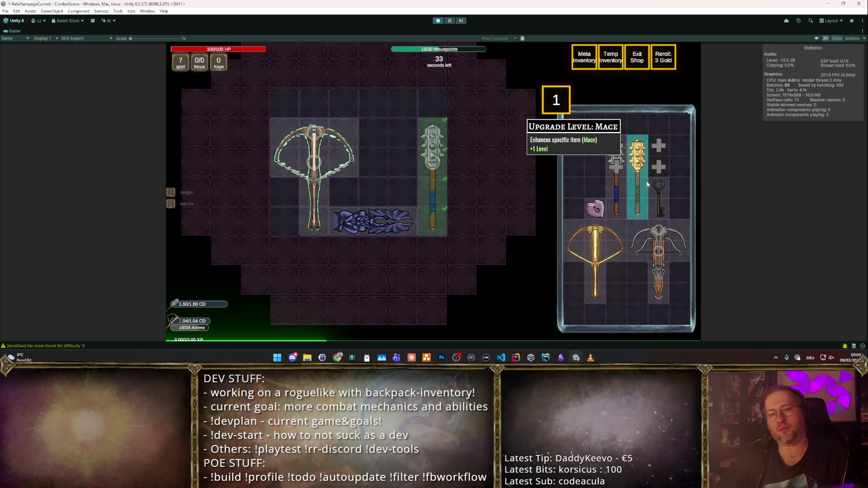
click(599, 245)
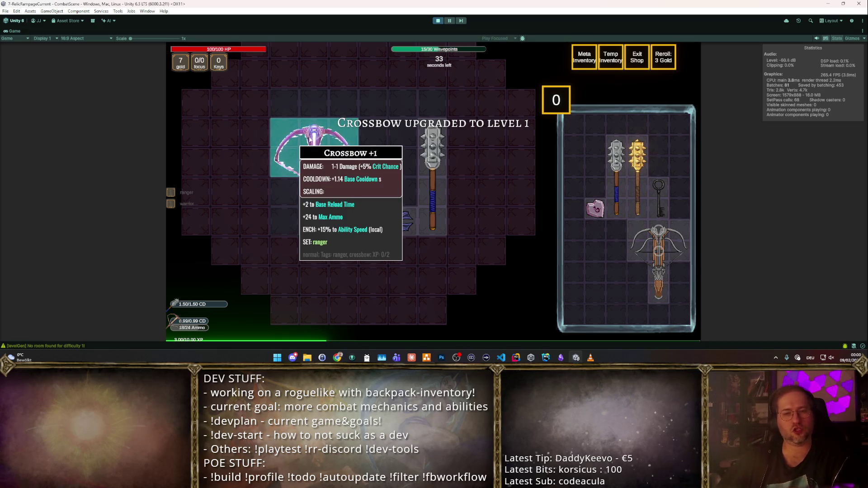
key(Escape)
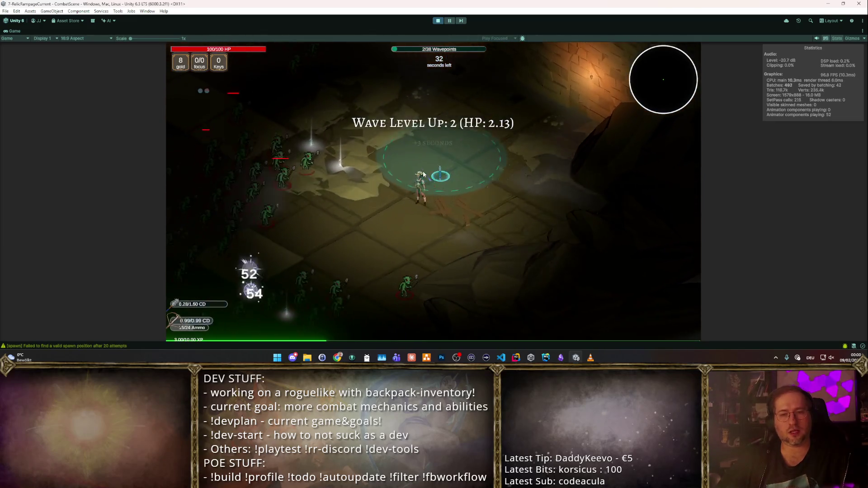
- Fight through the wave, picking the Boost Echo Chance and focus level-up rewards
key(w)
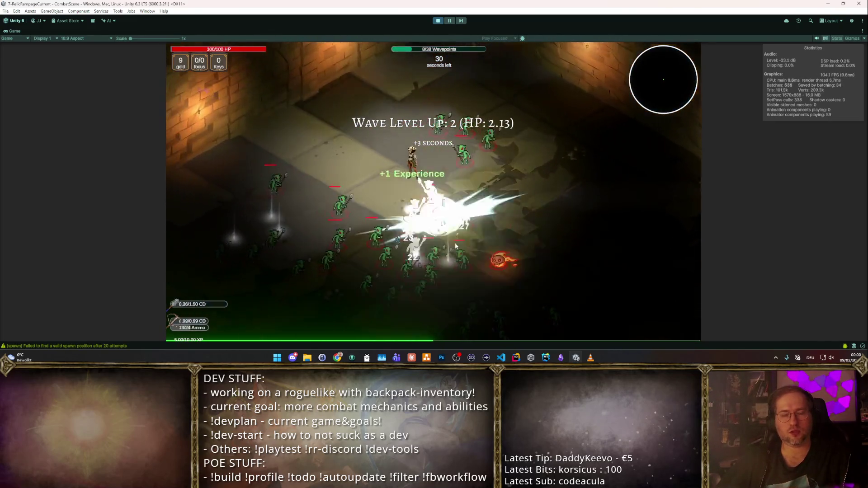
key(w)
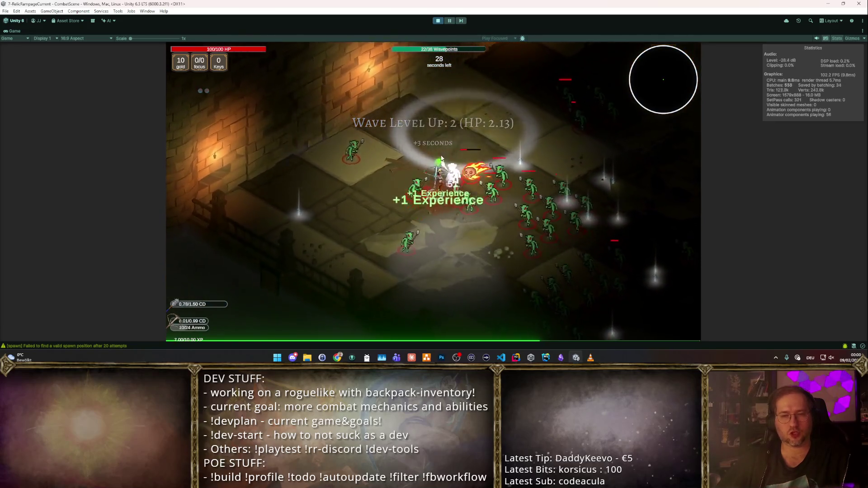
key(s)
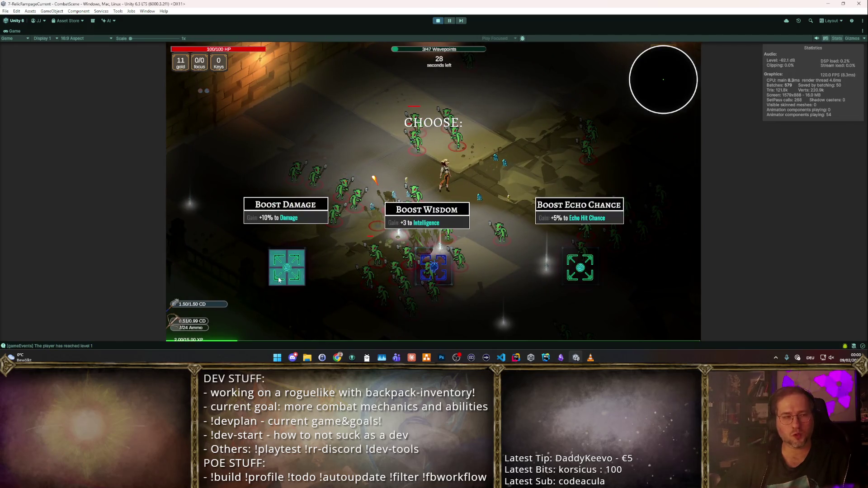
click(585, 271)
key(s)
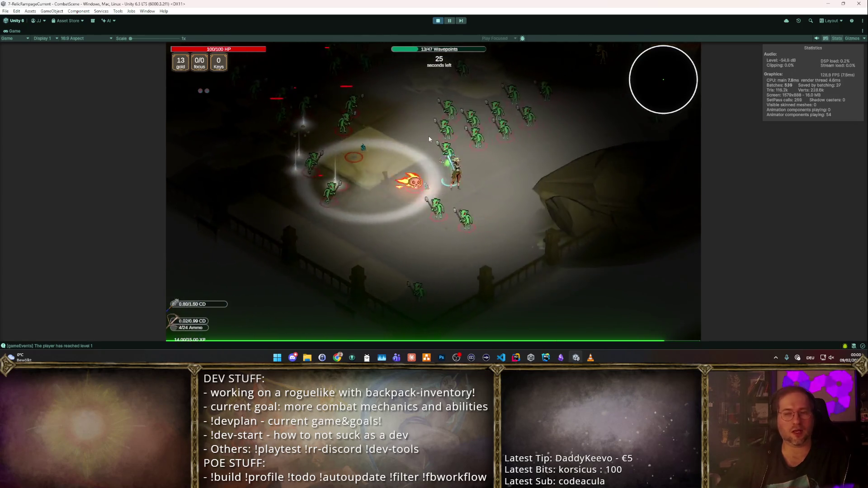
click(292, 259)
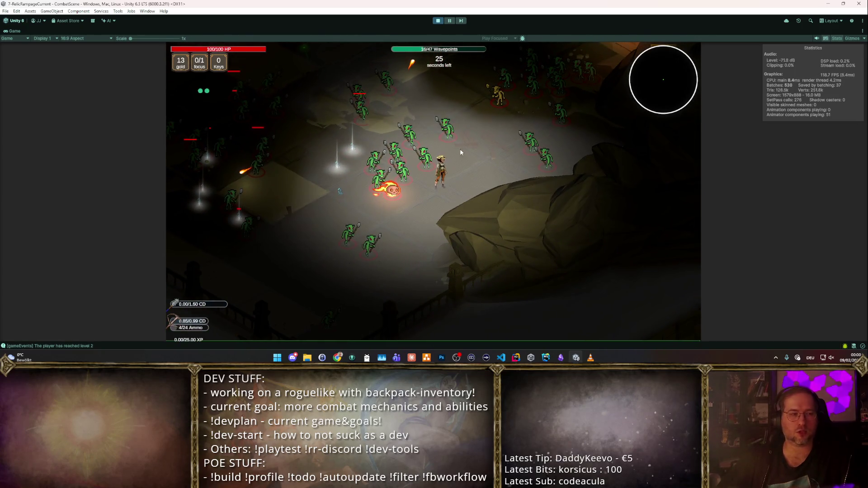
key(w)
key(d)
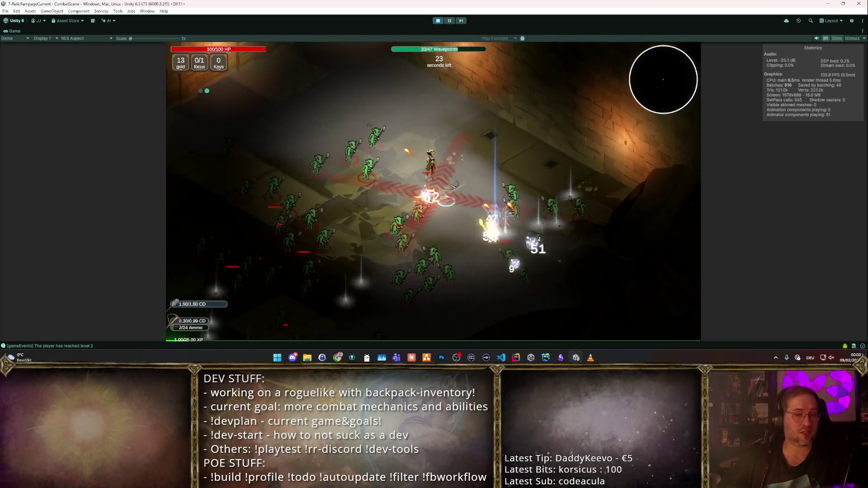
key(s)
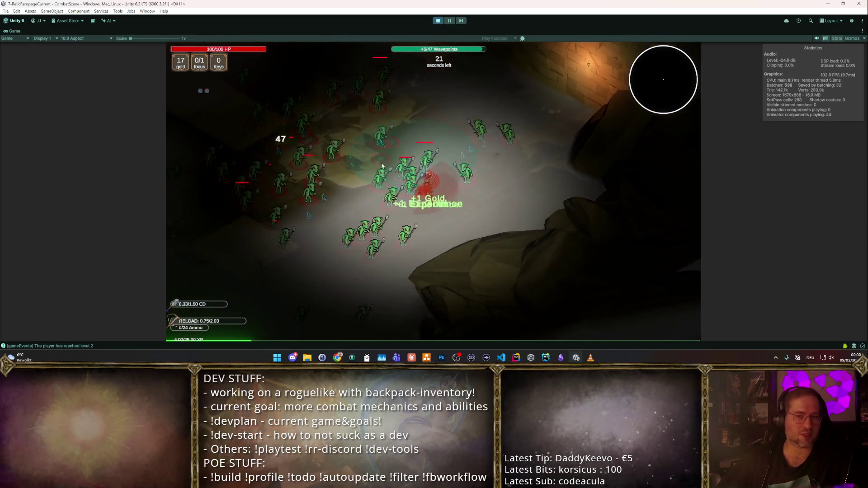
key(w)
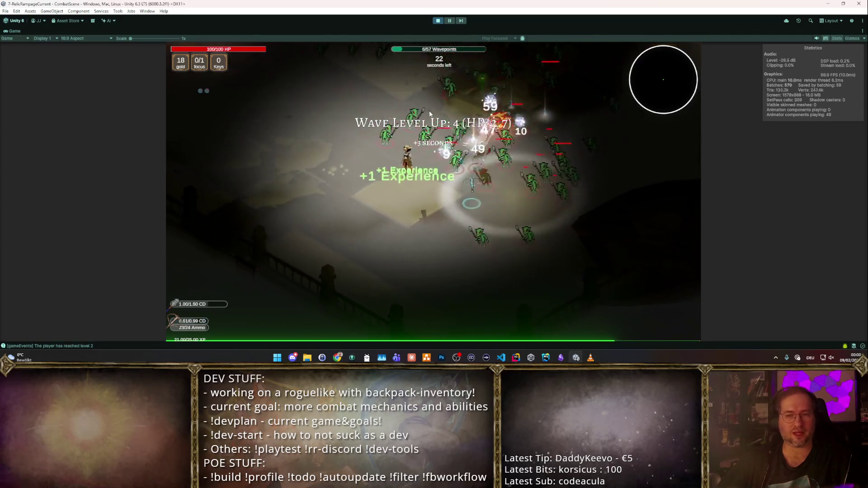
key(w)
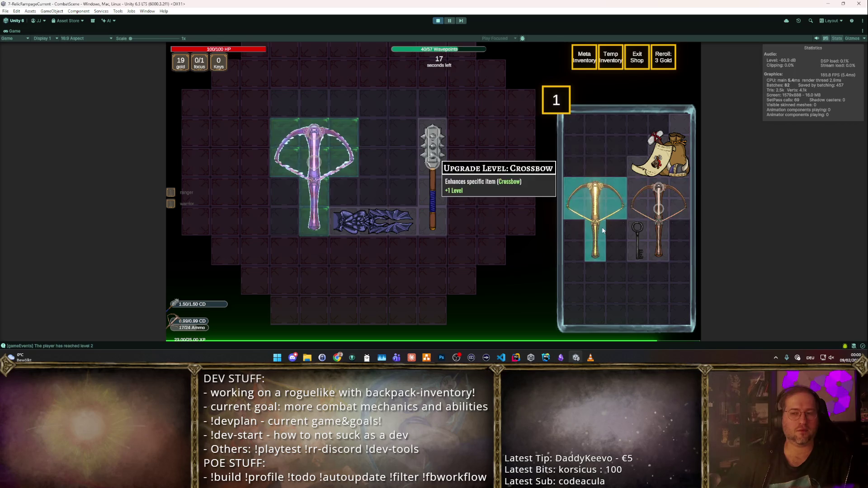
- Take the warrior support pack, put the Great Moose Trophy in the backpack, and stop play mode
click(667, 115)
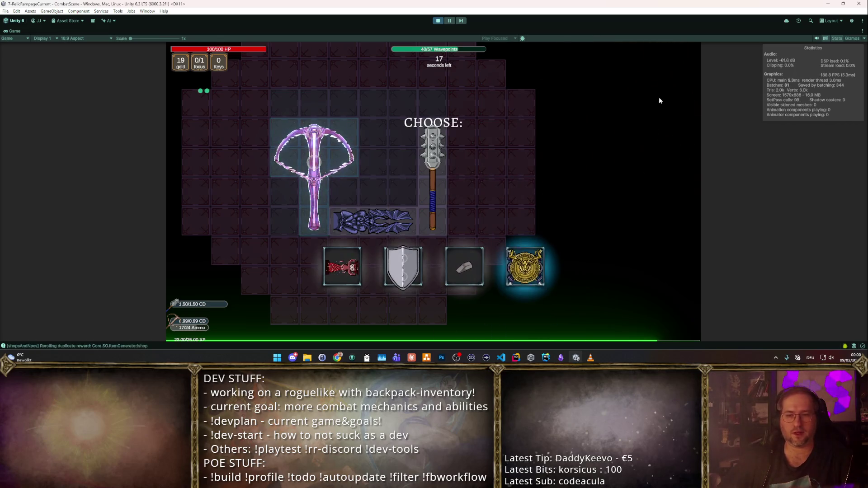
mouse_move(516, 272)
mouse_down()
mouse_move(421, 104)
mouse_move(400, 122)
mouse_up()
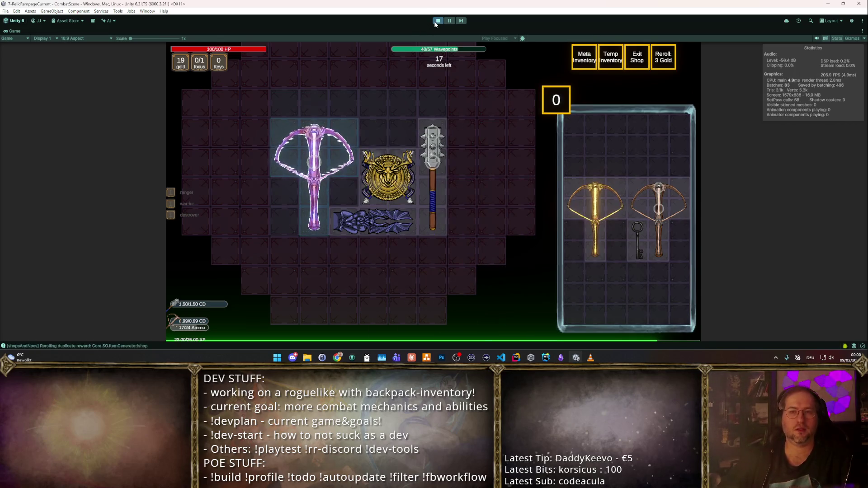
click(436, 21)
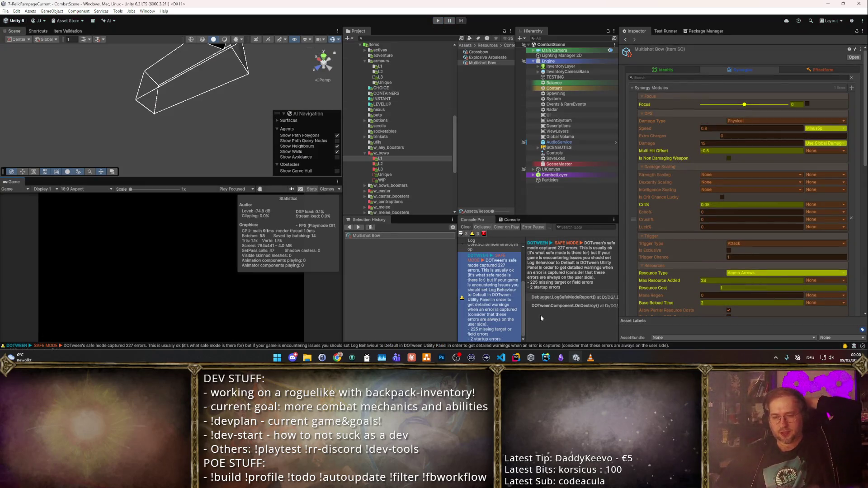
- Duplicate the 'Enemies drop choices' note and place the copy above the original
click(561, 358)
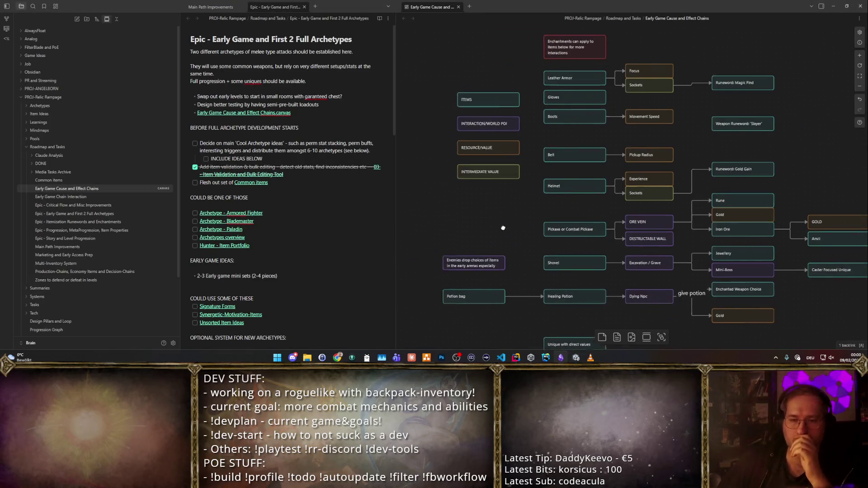
scroll(483, 226, down, 3)
scroll(486, 204, up, 3)
click(495, 194)
key(ctrl+c)
key(ctrl+v)
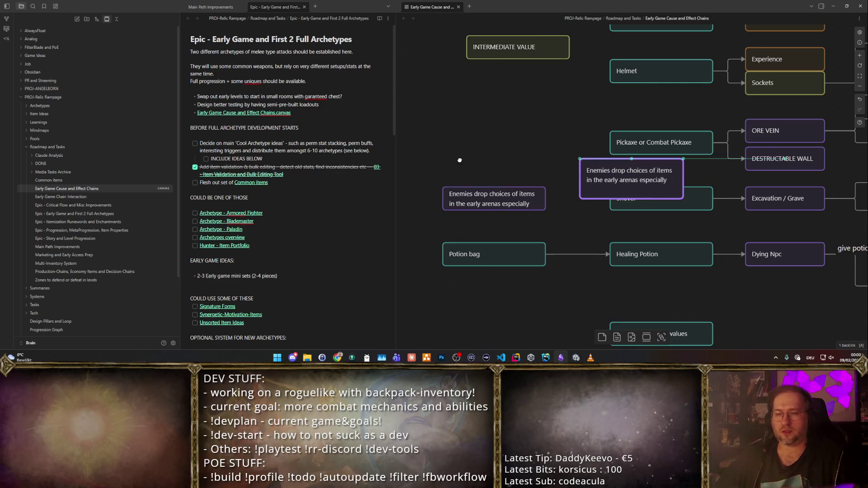
mouse_move(605, 184)
mouse_down()
mouse_move(467, 156)
mouse_move(467, 164)
mouse_up()
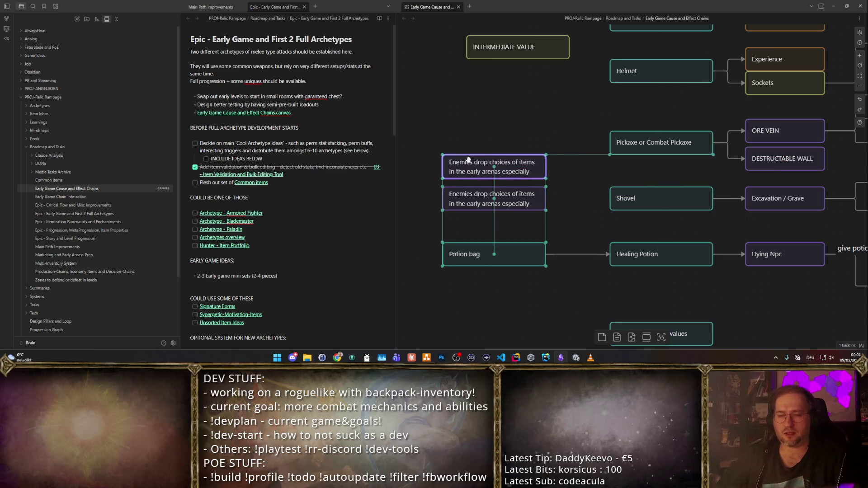
- Retype the copy as 'Enemies drop chain-reward chest choices' and return to the Unity editor
double_click(539, 169)
key(ctrl+a)
text(Ene)
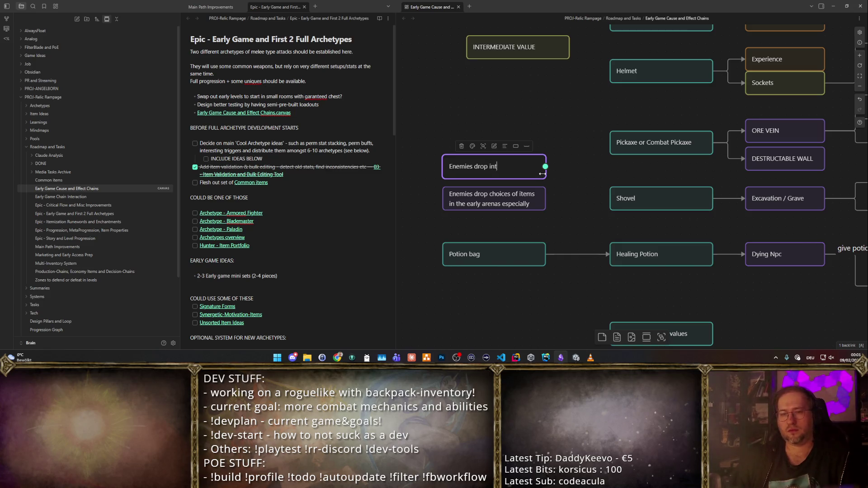
key(ctrl+shift+Left)
text(chain-reward c)
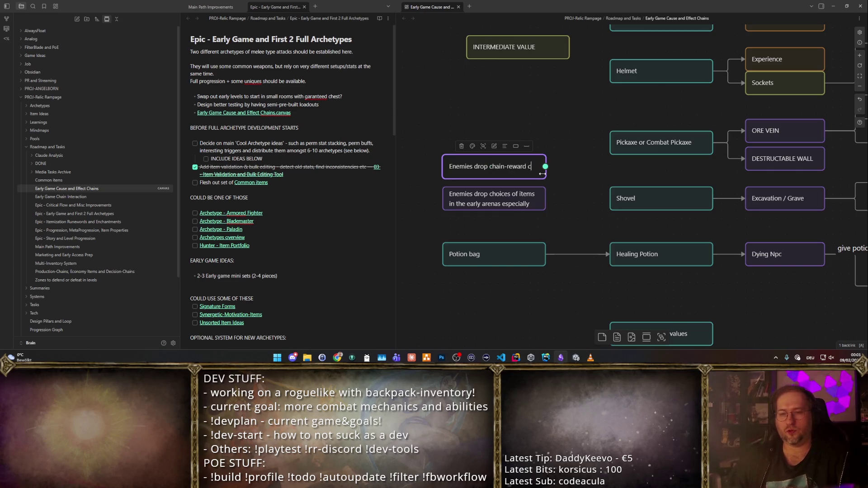
text(hest choices)
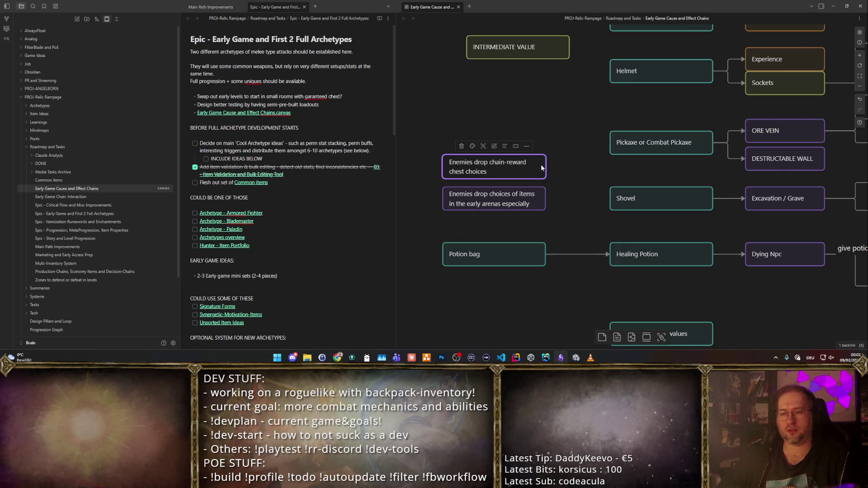
click(551, 218)
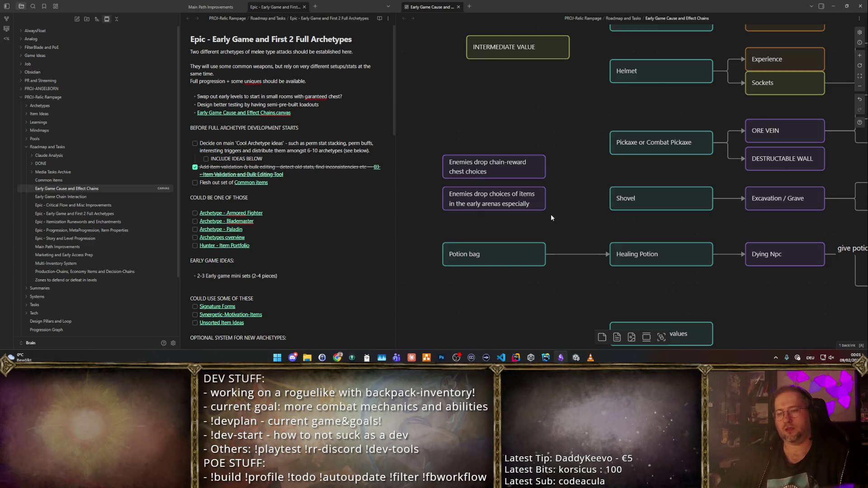
click(517, 357)
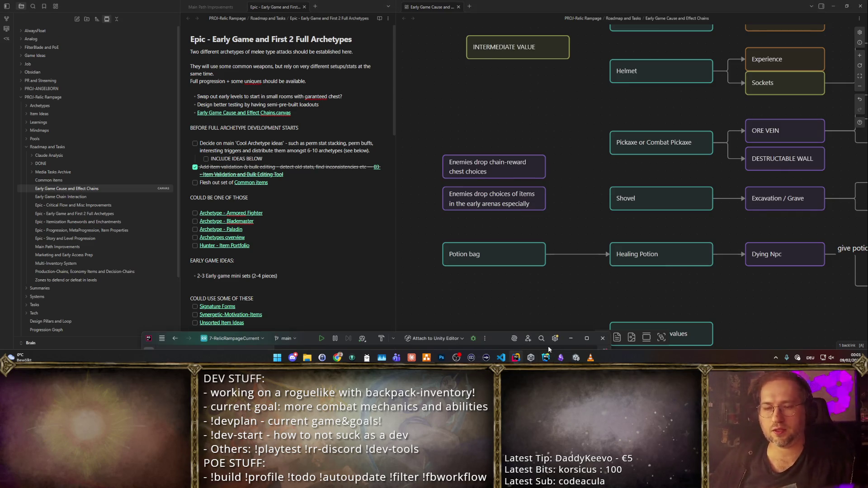
click(576, 357)
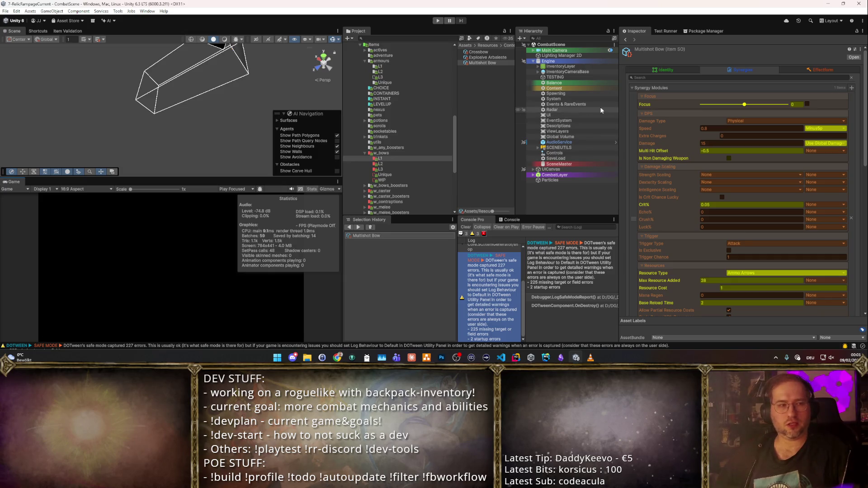
scroll(424, 123, up, 1)
- Browse ItemGen, ItemGenTrees and Rewards in the Project window and select POI_EarlyChestWeapon
scroll(422, 123, down, 3)
click(366, 119)
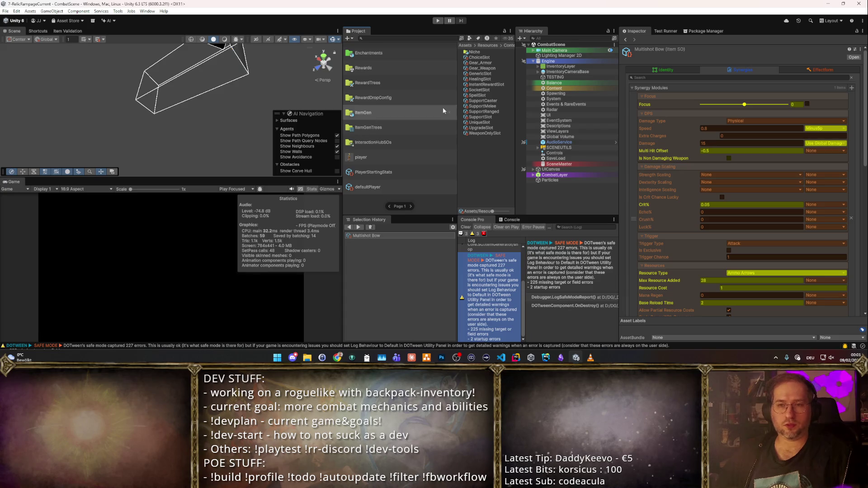
click(389, 124)
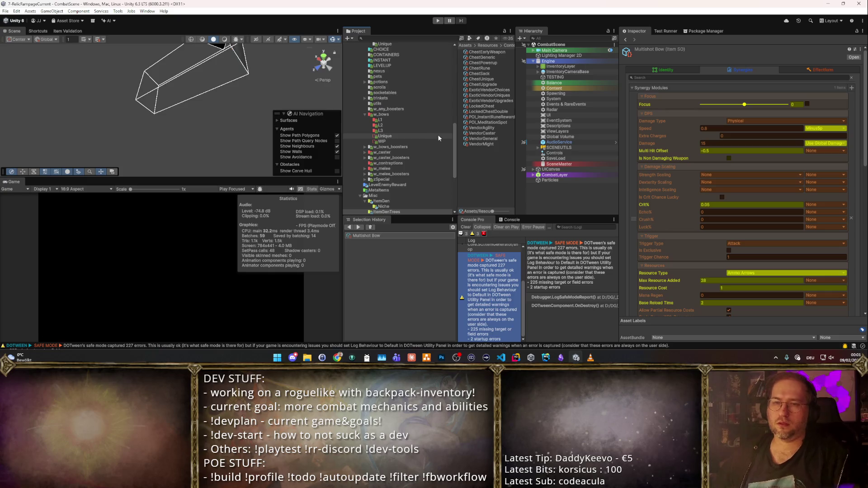
key(alt)
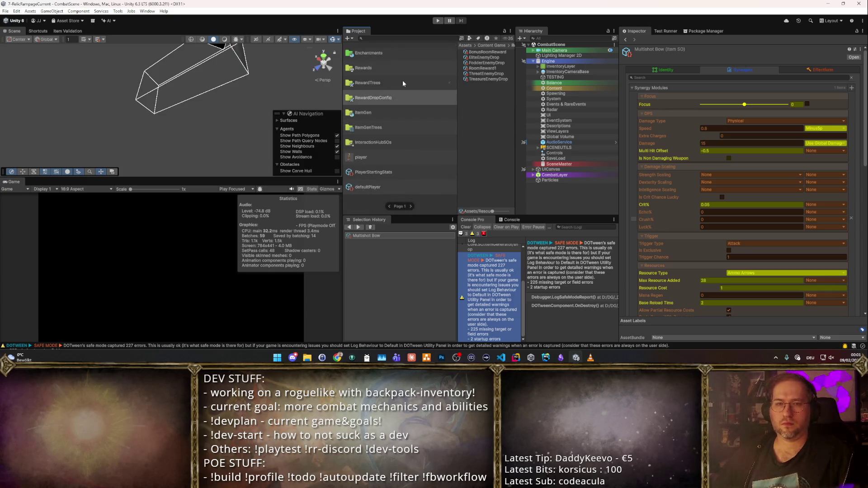
click(409, 71)
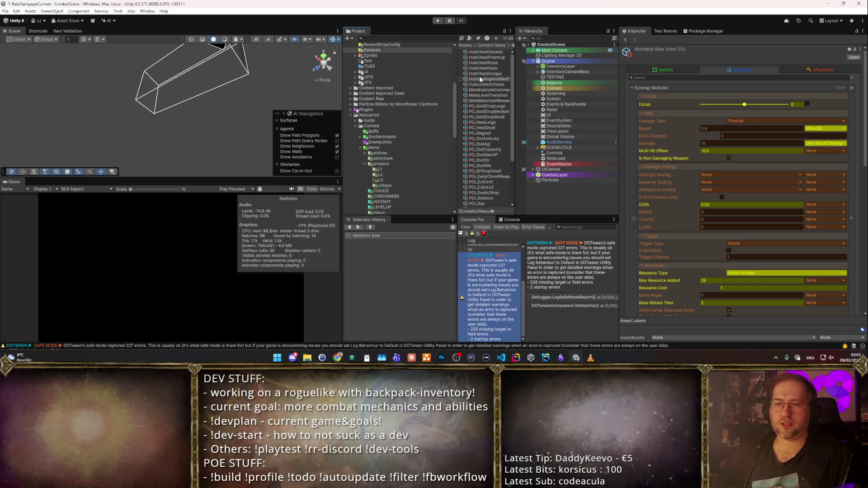
scroll(474, 117, down, 3)
scroll(475, 117, up, 3)
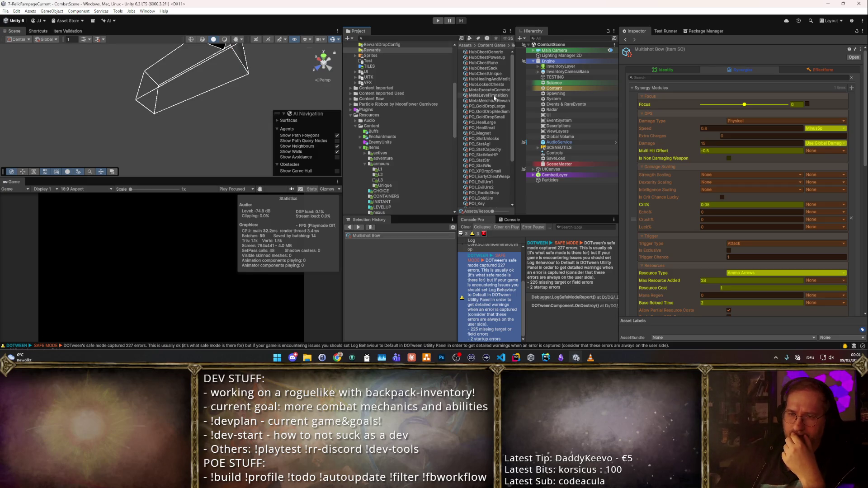
scroll(495, 106, down, 3)
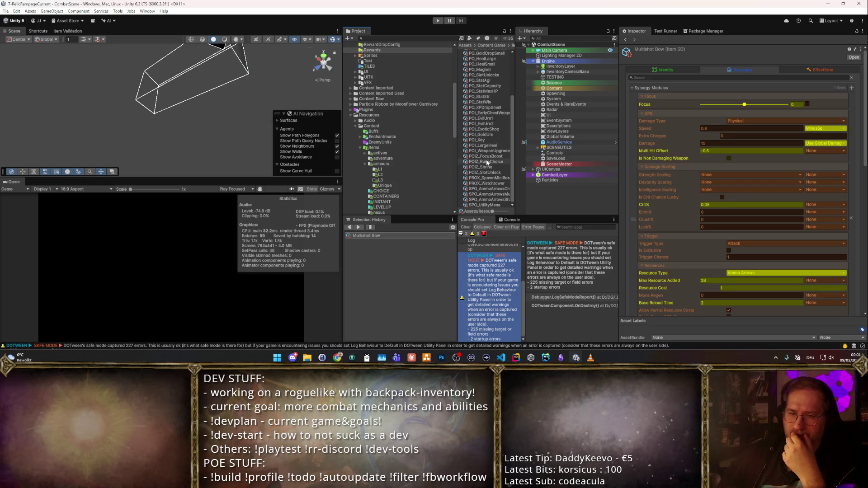
scroll(488, 172, up, 3)
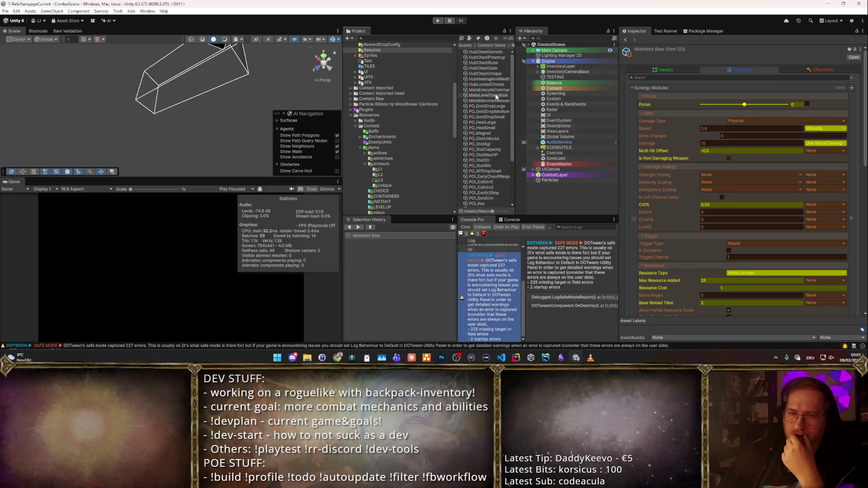
scroll(492, 64, down, 3)
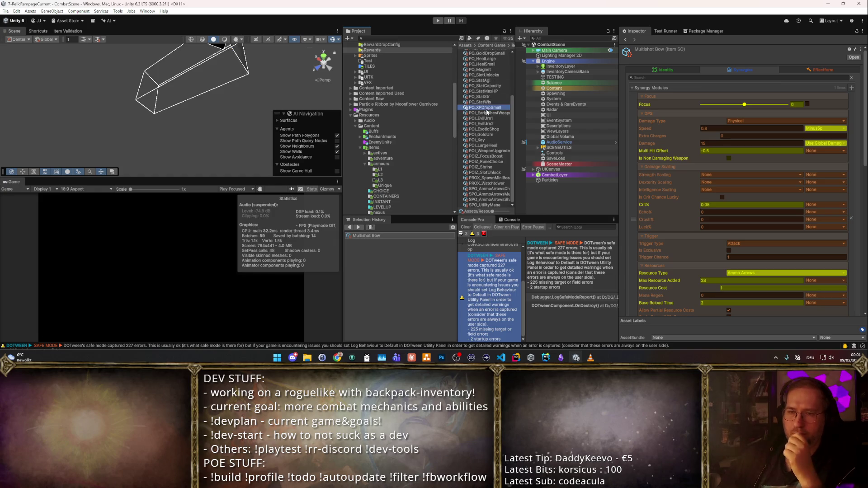
click(484, 107)
click(486, 112)
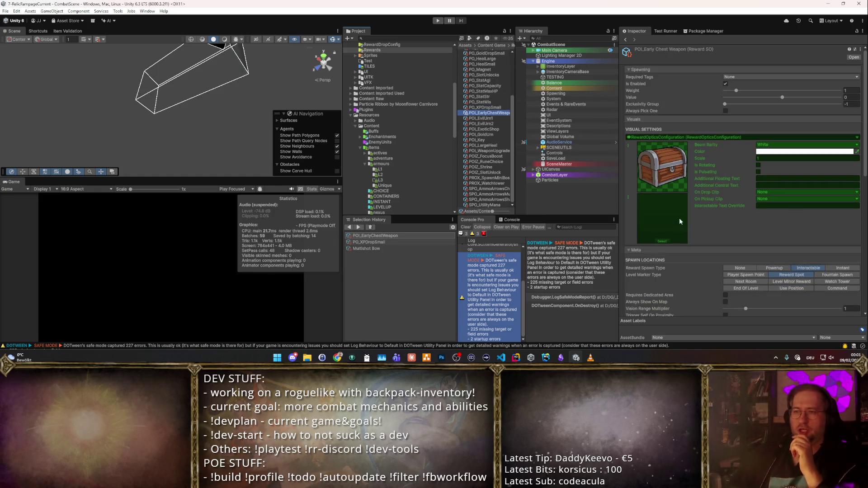
- Page to the second page of Spawnable Trees and open the ChestEarlyWeapon generator tree
scroll(679, 220, down, 10)
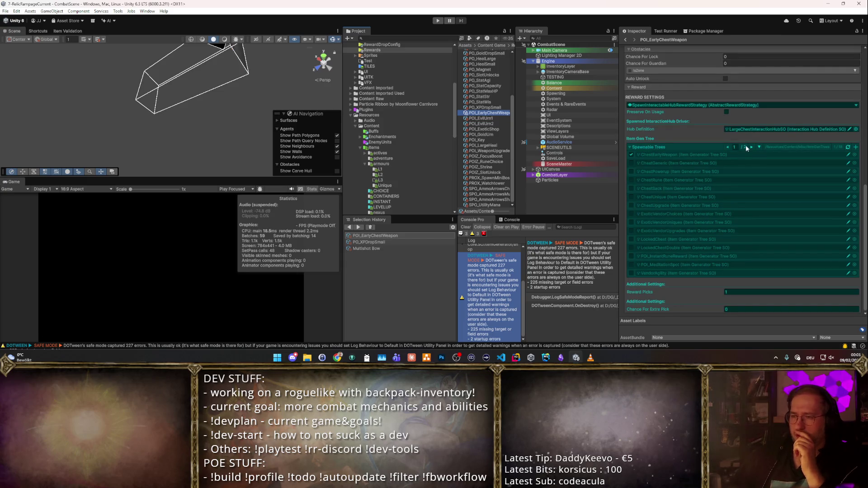
click(752, 147)
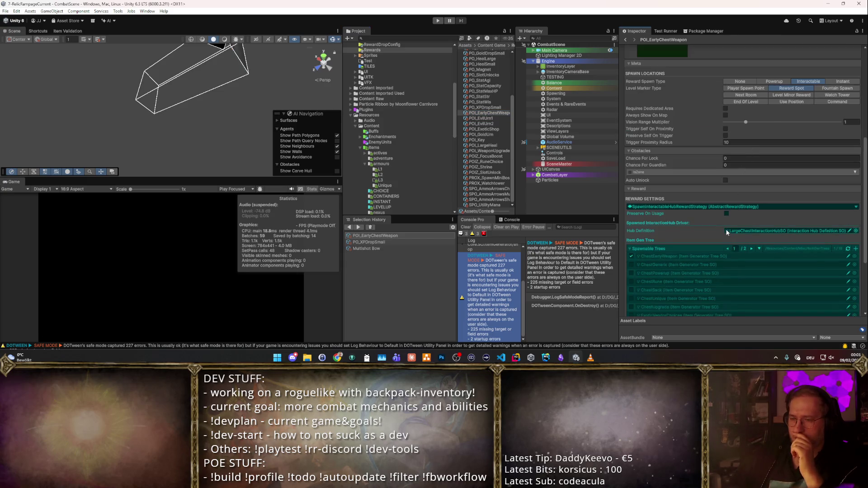
double_click(678, 200)
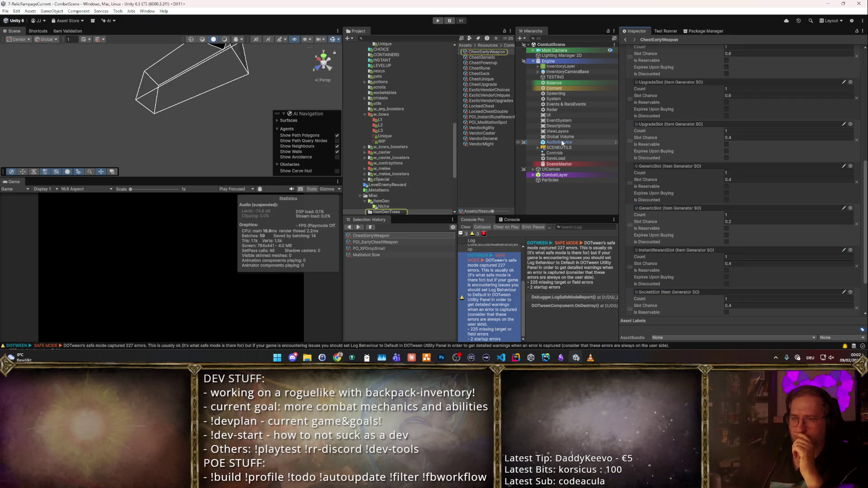
scroll(674, 201, up, 10)
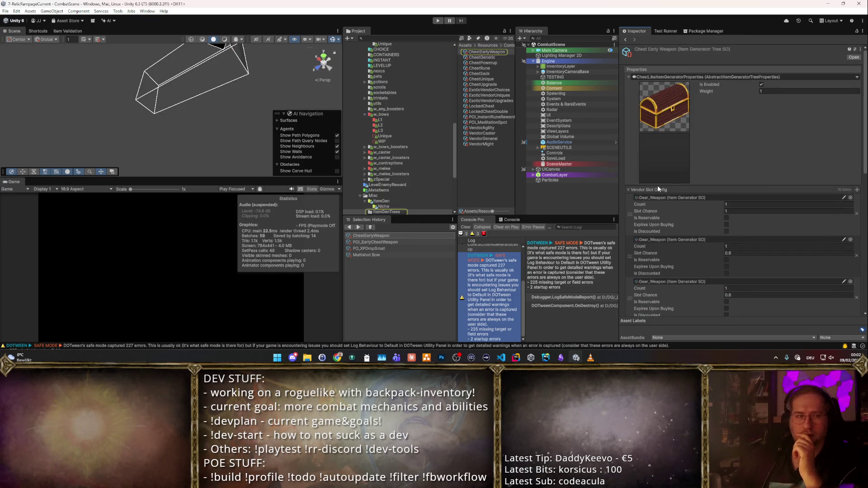
click(470, 165)
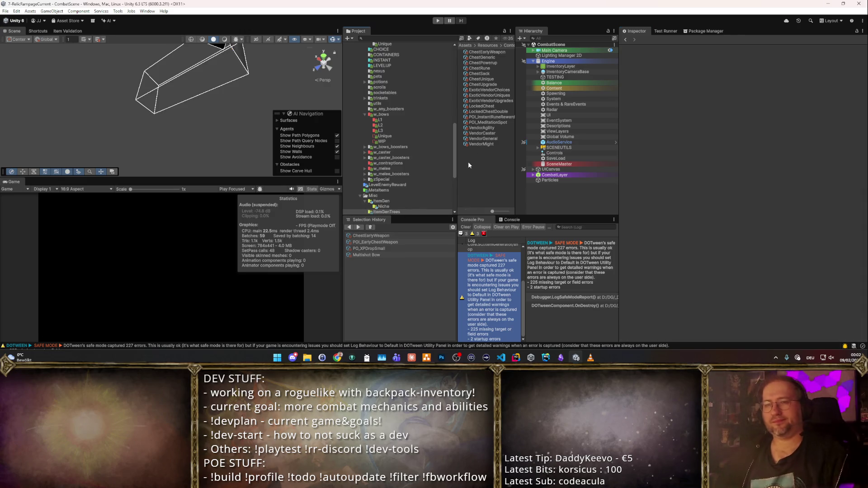
- Duplicate the ChestEarlyWeapon asset and rename the copy ChestEarlyChainItems
click(486, 52)
key(ctrl+d)
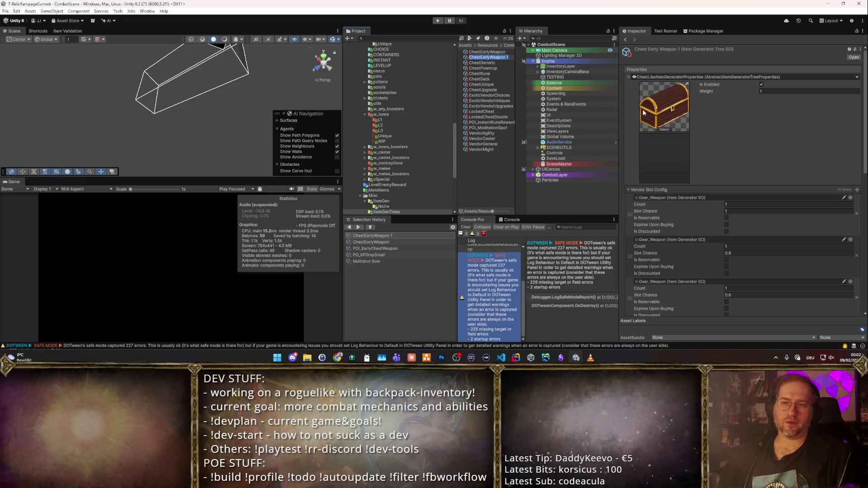
key(F2)
text(Che)
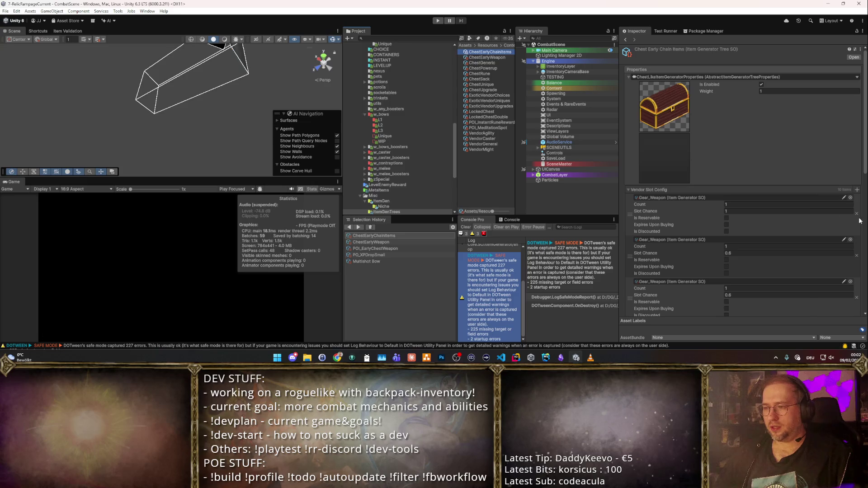
click(841, 204)
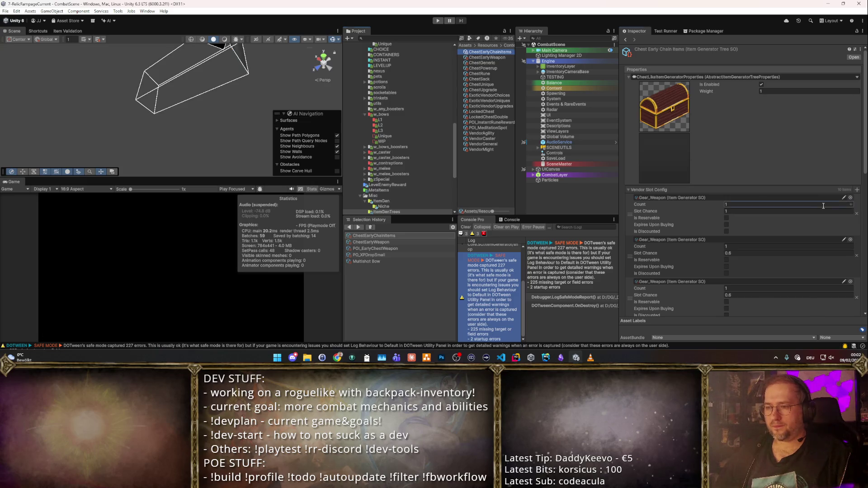
- Set Gear_Weapon chance to 0.25, remove the duplicate Gear_Weapon, and set UpgradeSlots to 0.5 and 0.25
key(Tab)
text(.2)
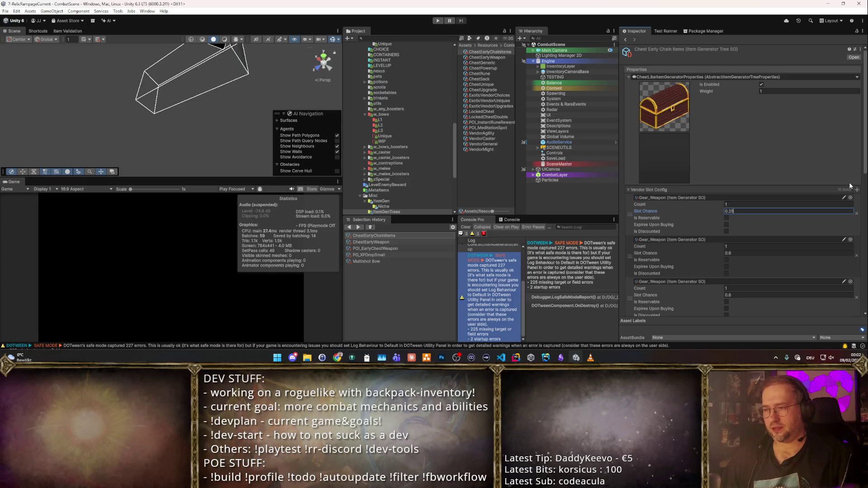
click(856, 257)
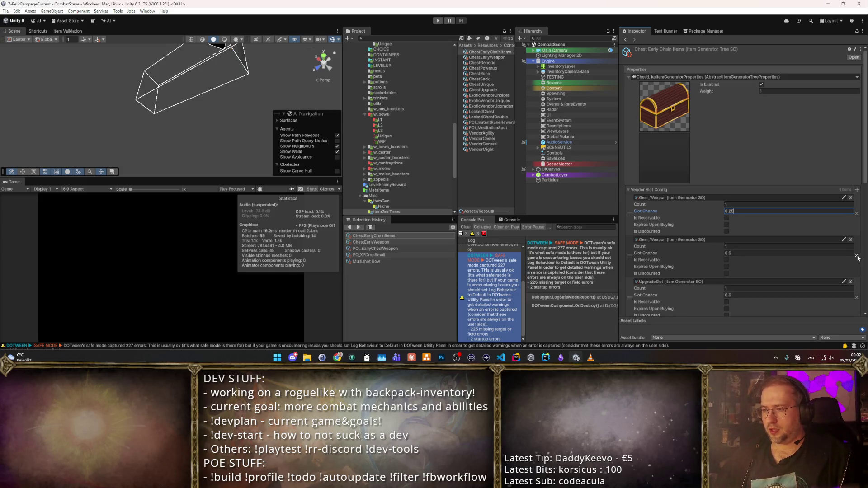
scroll(676, 174, down, 5)
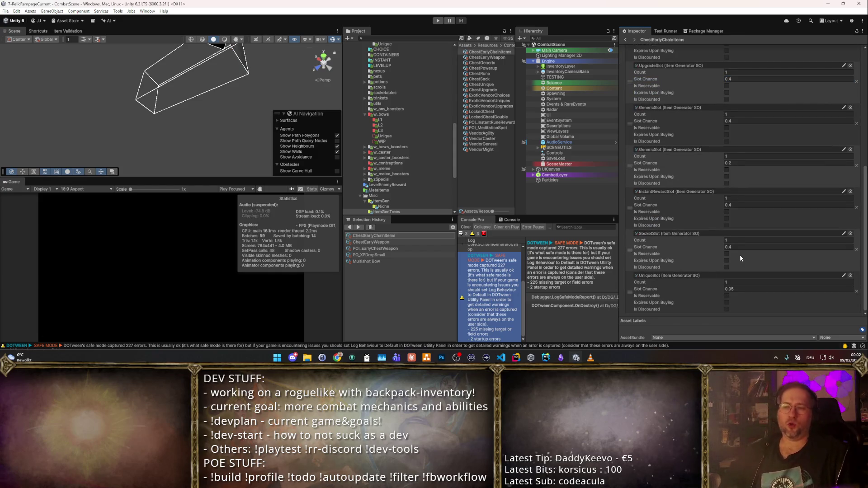
scroll(699, 211, up, 6)
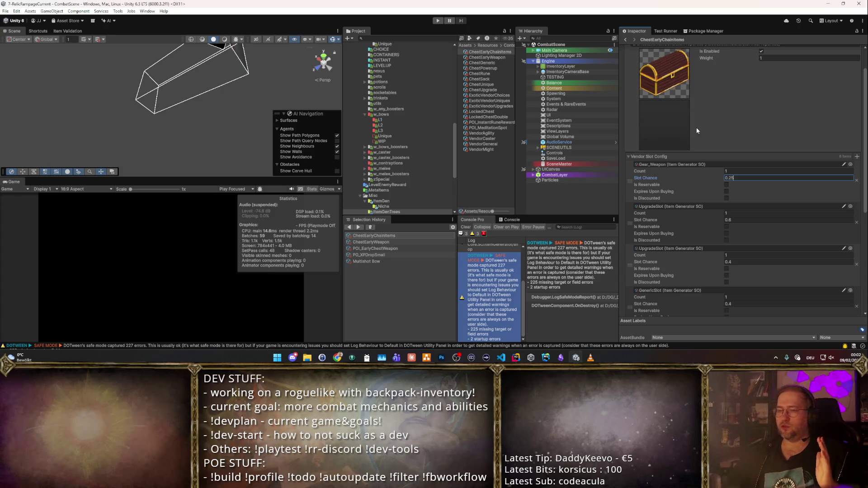
click(743, 220)
text(0.5)
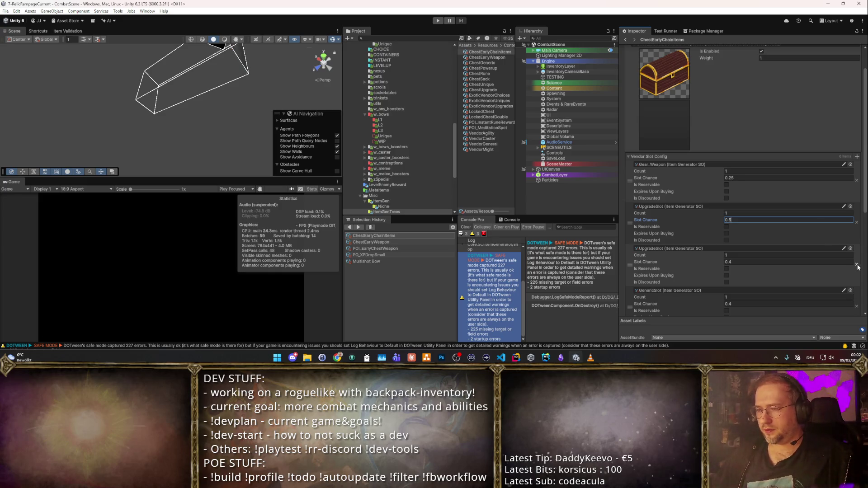
click(786, 264)
text(0.25)
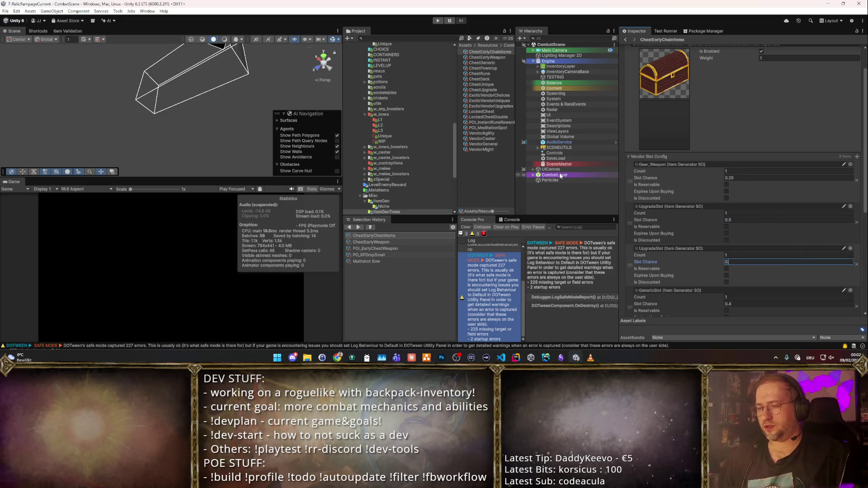
- Remove both GenericSlots, the InstantRewardSlot and the SocketSlot, then add an empty vendor slot
scroll(696, 174, down, 3)
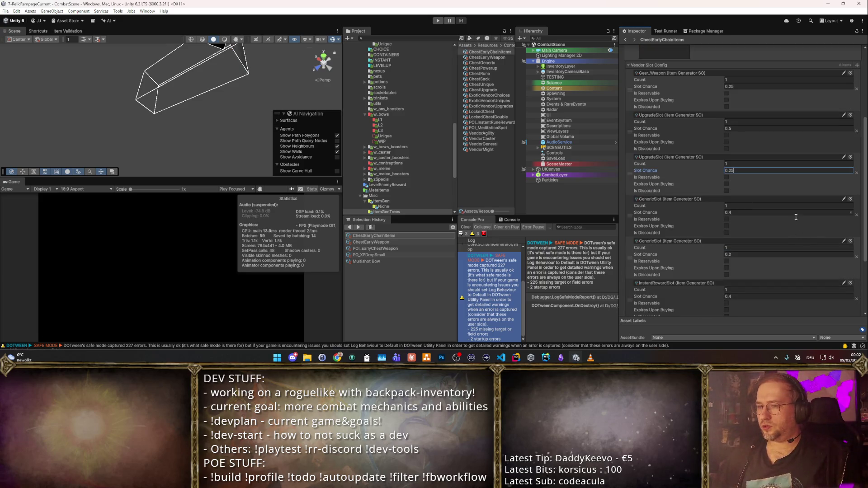
click(856, 216)
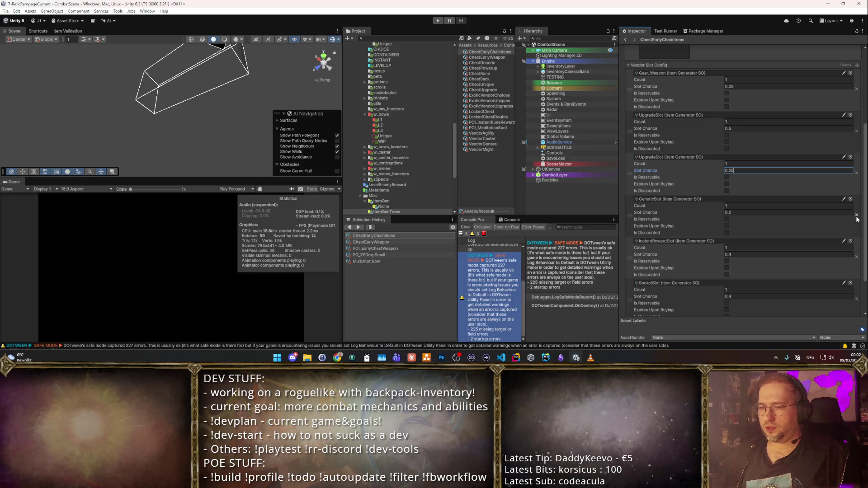
click(856, 215)
click(857, 216)
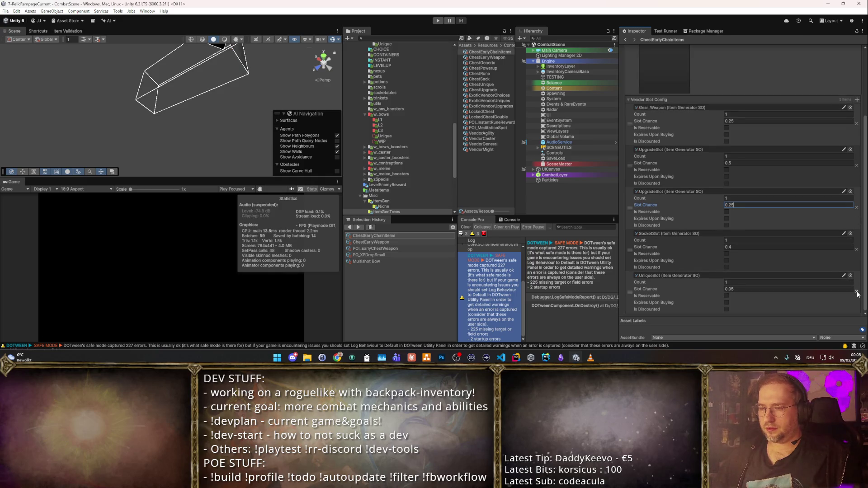
click(857, 250)
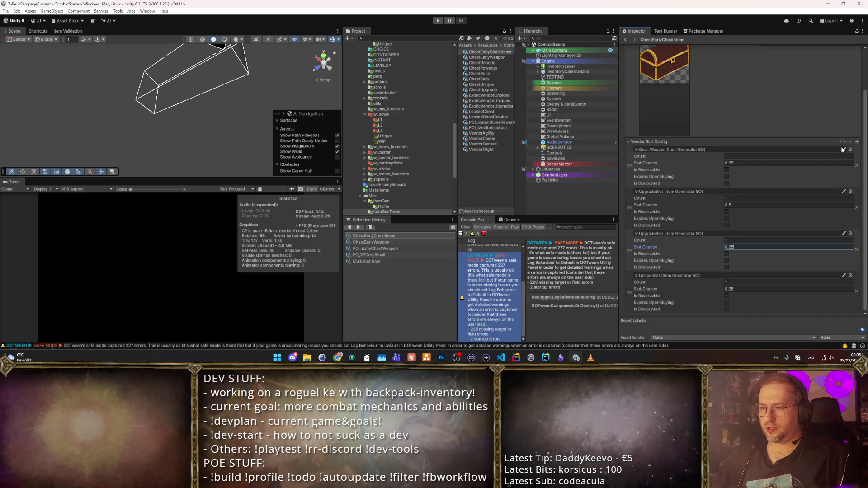
click(857, 141)
click(729, 166)
scroll(755, 176, down, 2)
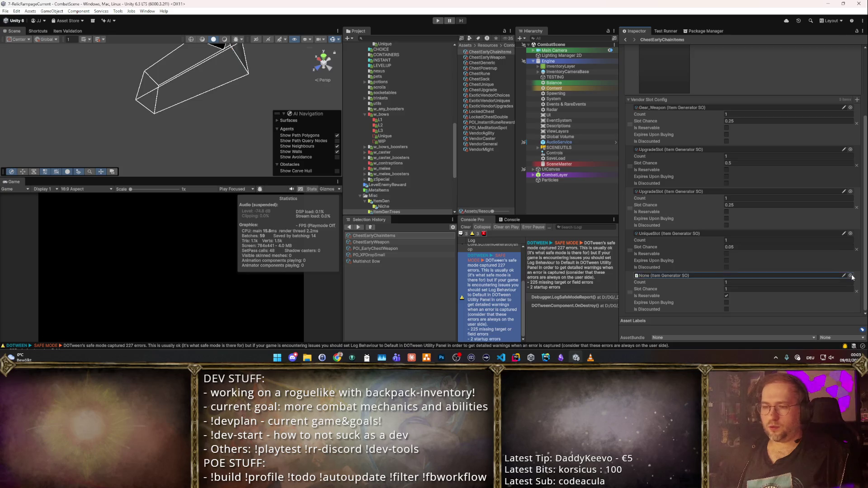
- Assign Gear_Armor to the empty slot, then add another slot set to SocketSlot
click(850, 276)
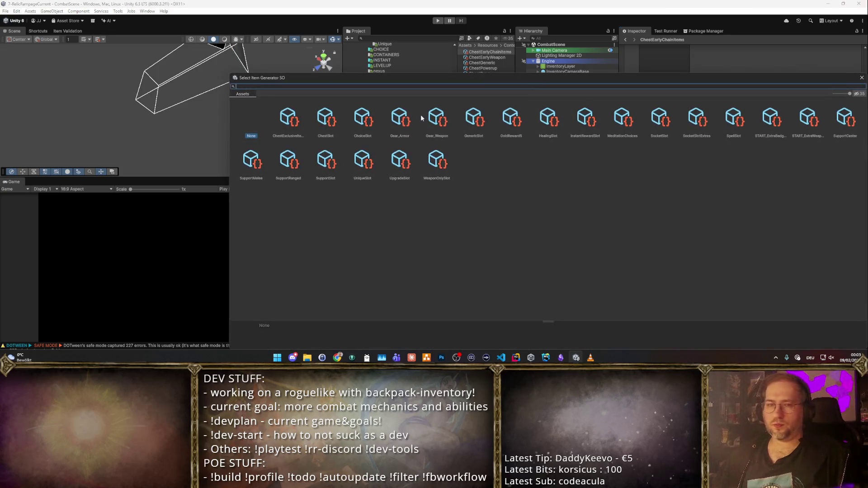
double_click(398, 122)
click(857, 99)
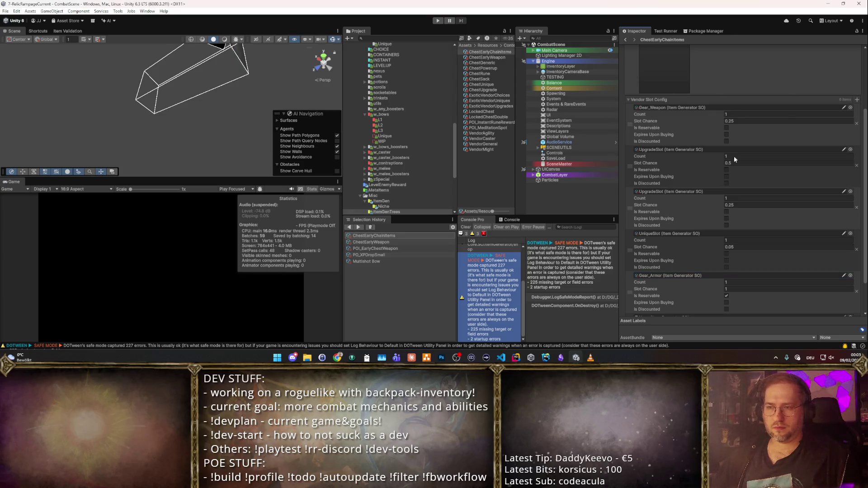
scroll(796, 227, down, 2)
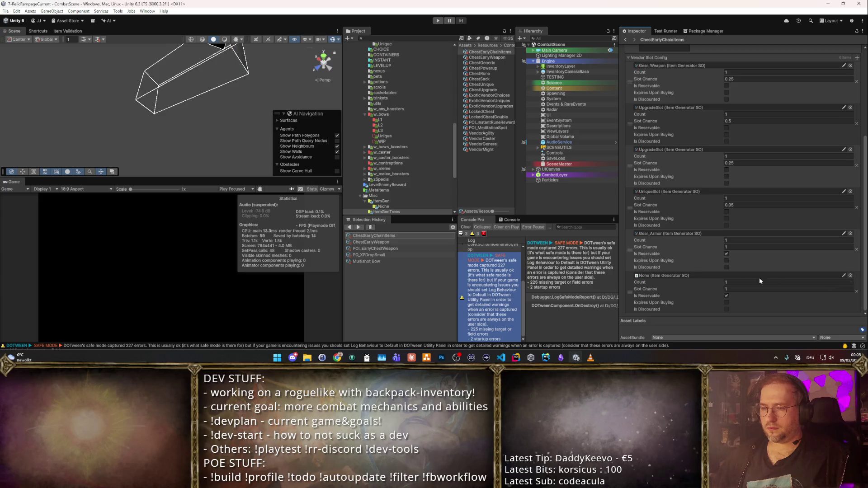
click(851, 276)
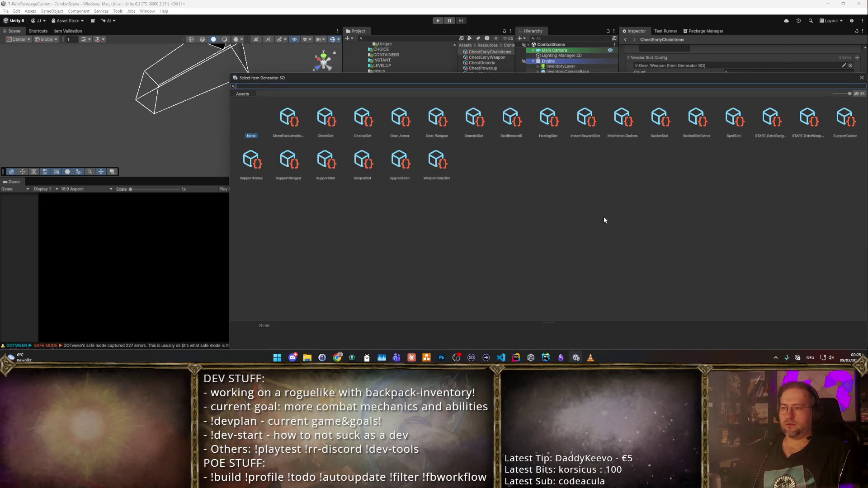
scroll(614, 172, down, 4)
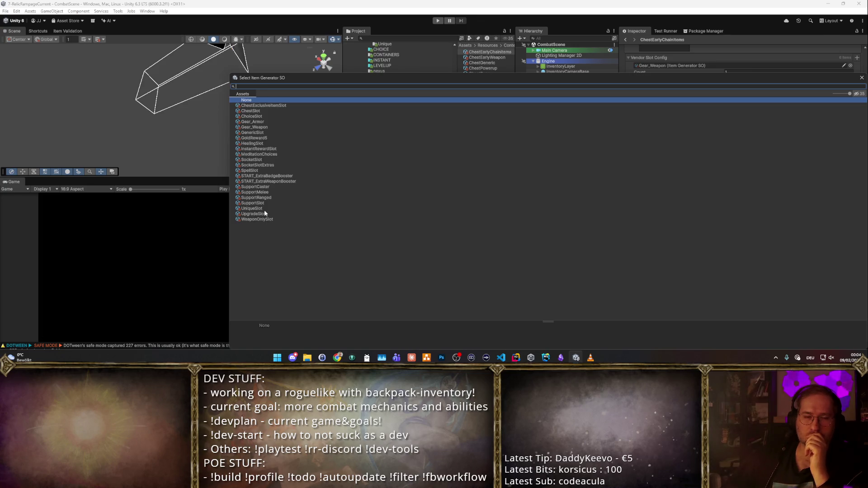
double_click(267, 160)
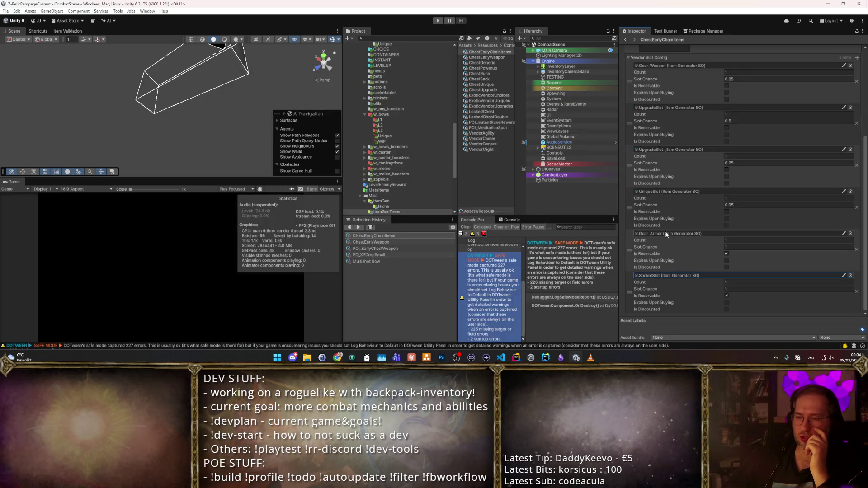
- Add a seventh slot with ChestSlot, then remove that ChestSlot entry again
click(773, 282)
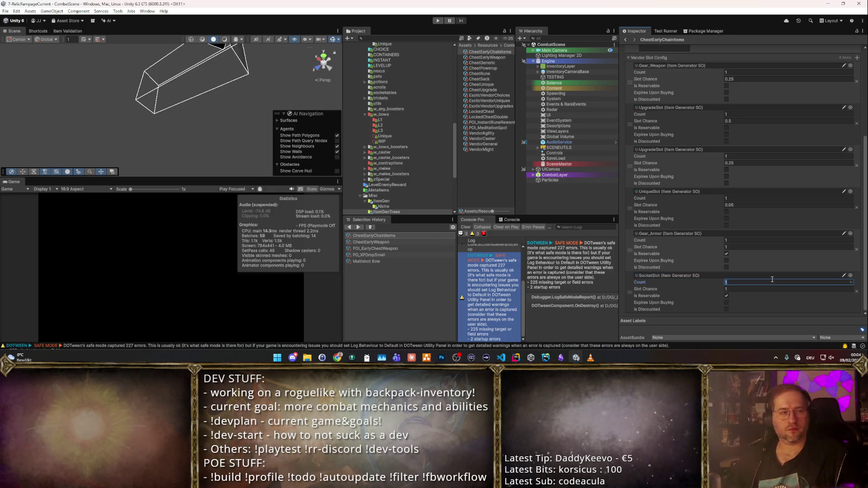
scroll(821, 171, up, 3)
click(858, 131)
scroll(752, 203, down, 5)
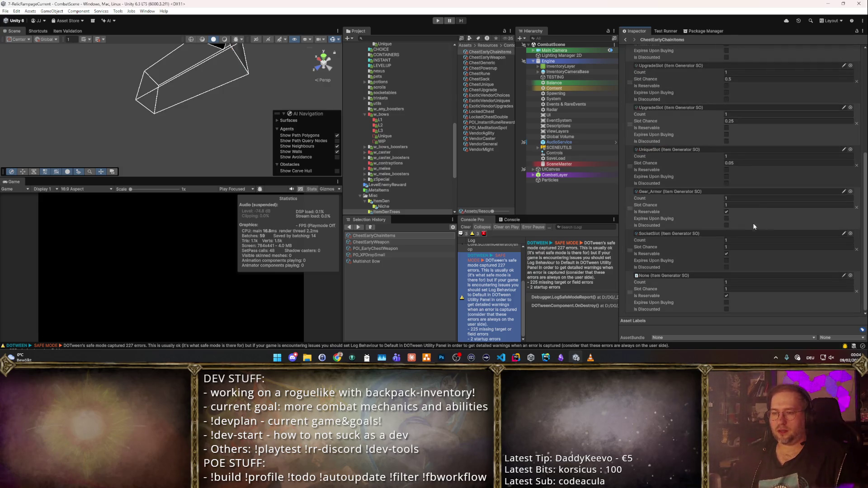
click(851, 276)
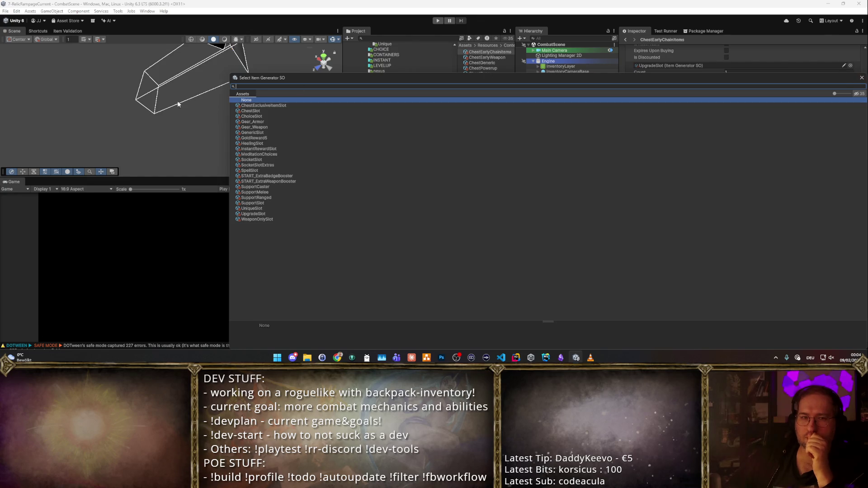
double_click(251, 110)
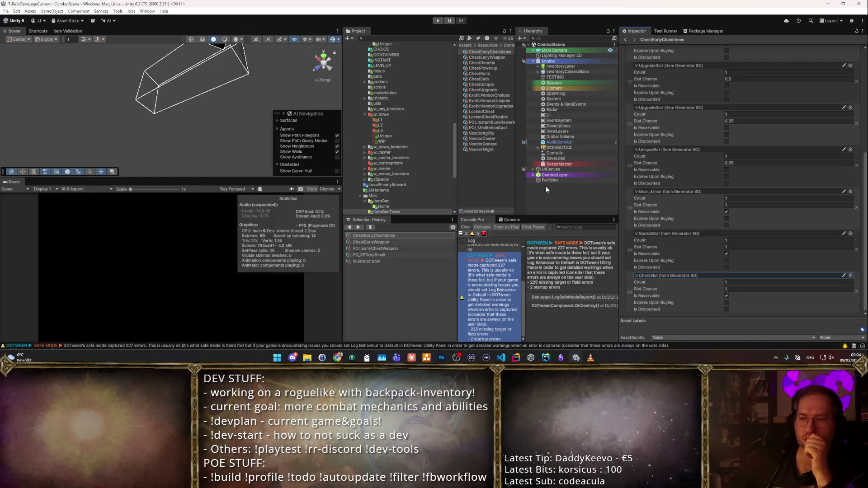
click(856, 291)
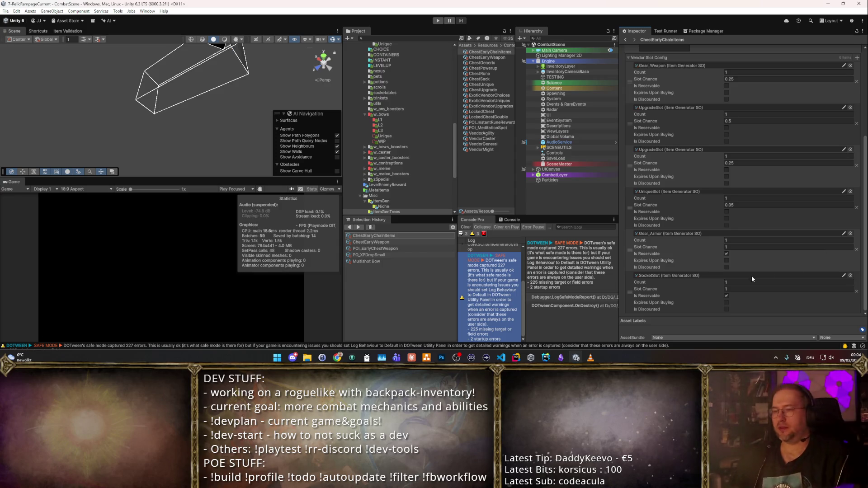
- Add a new vendor slot and assign ChoiceSlot to it
scroll(842, 135, up, 1)
click(841, 84)
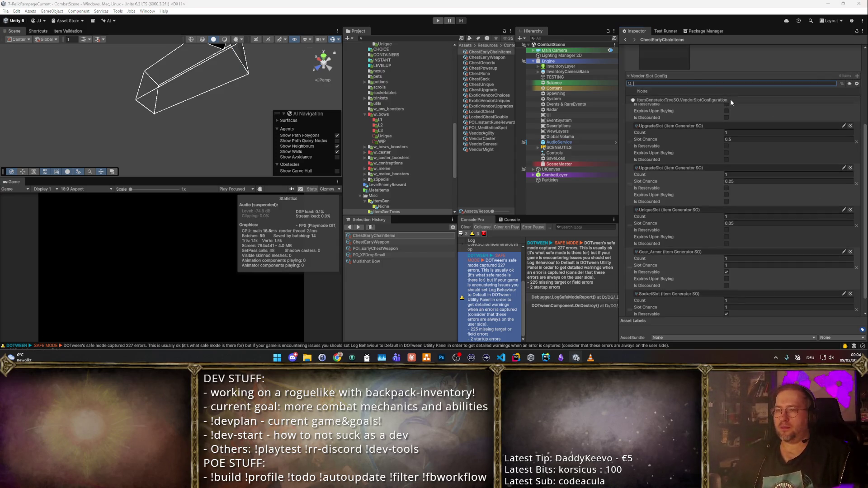
click(731, 99)
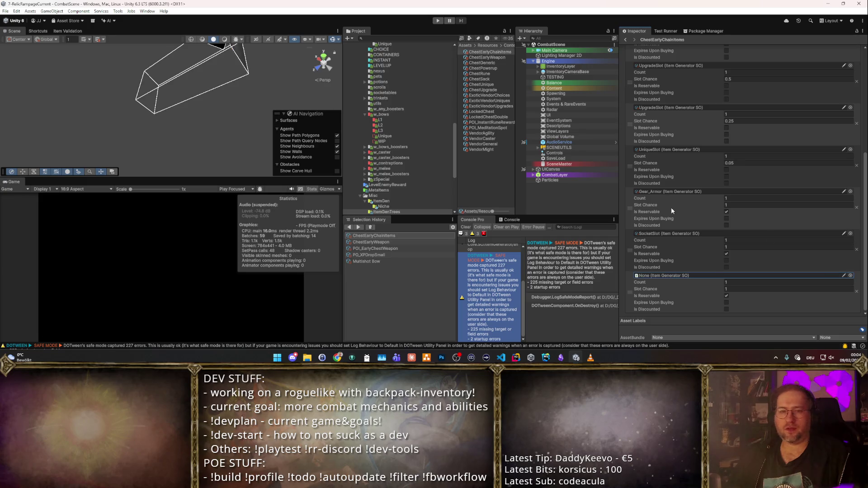
click(851, 275)
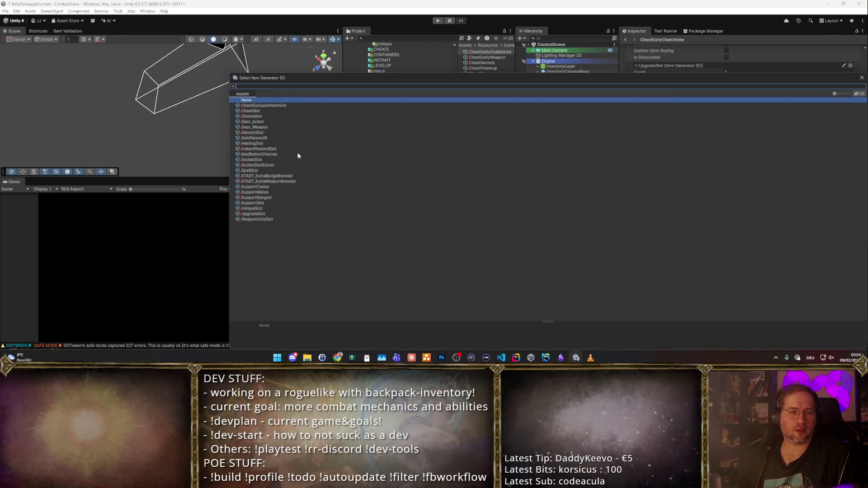
scroll(317, 149, up, 3)
scroll(362, 127, down, 4)
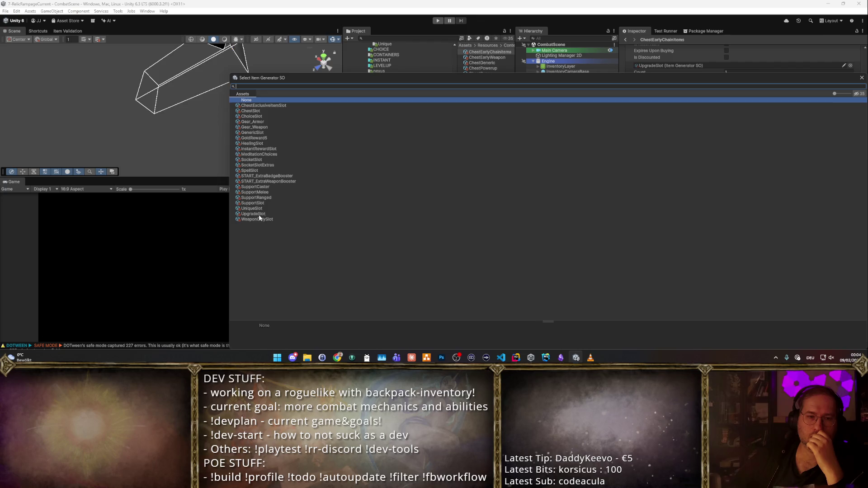
double_click(260, 117)
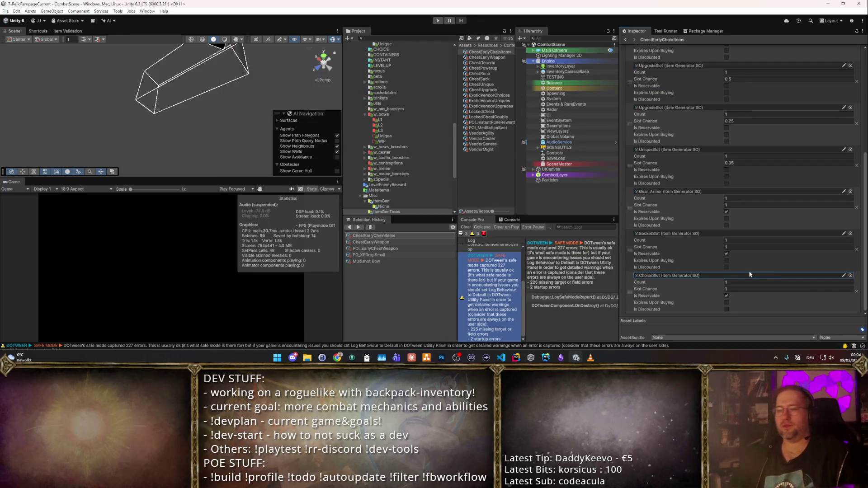
- Open the Content Game rewards folder and select the early chest weapon reward asset
scroll(749, 272, up, 5)
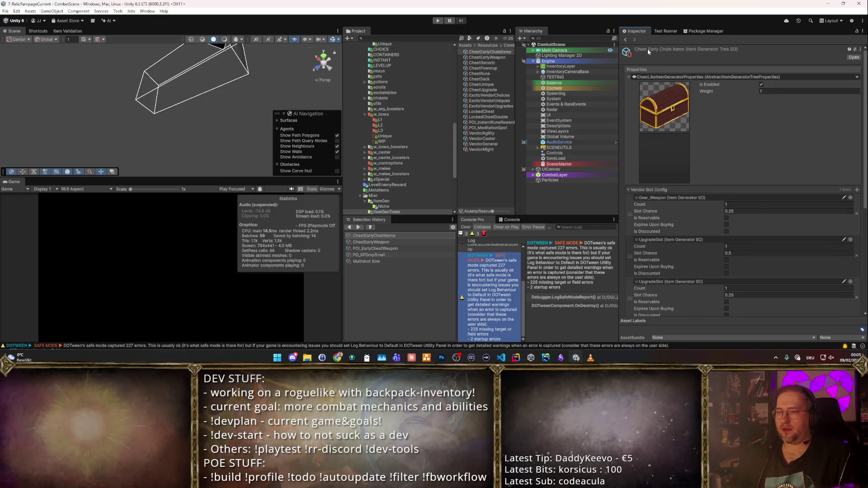
scroll(652, 241, down, 8)
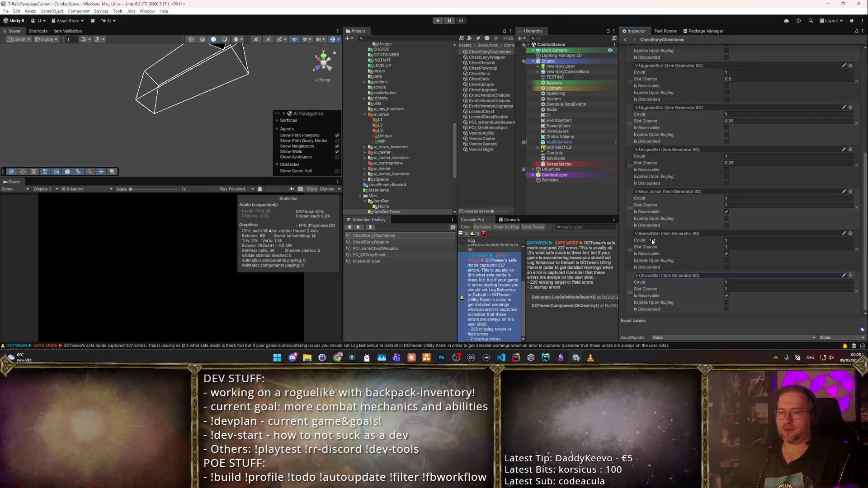
scroll(711, 247, up, 8)
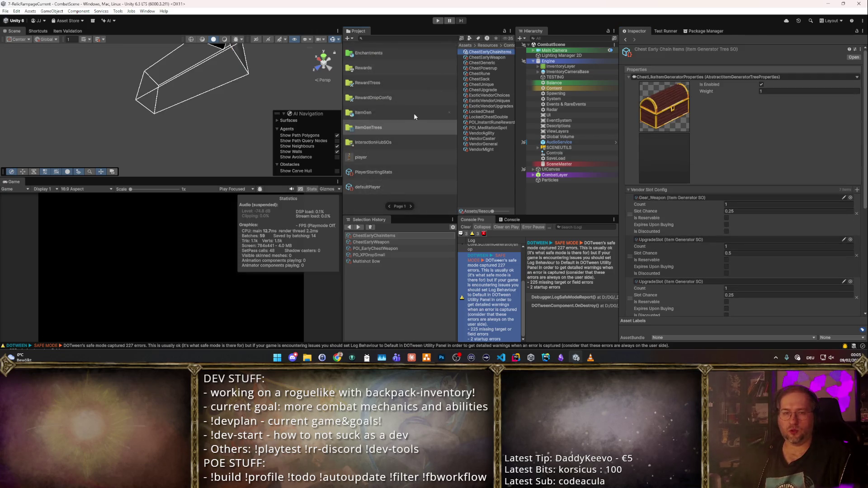
click(372, 71)
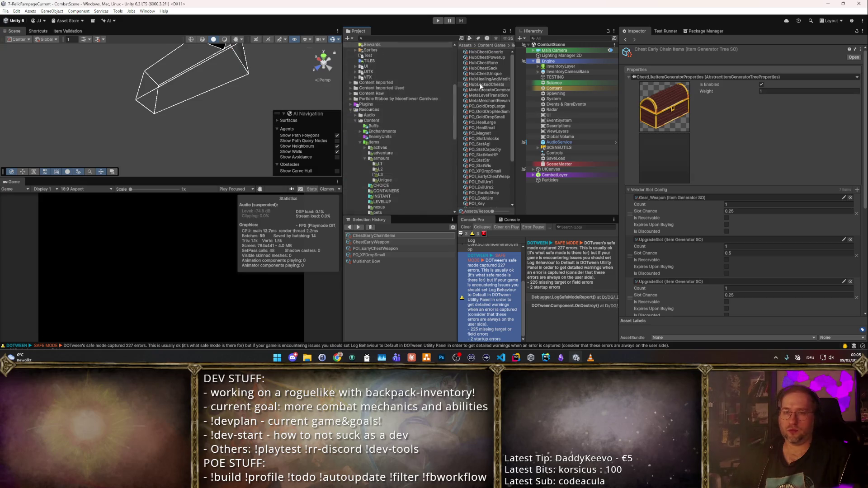
scroll(484, 113, down, 3)
click(485, 119)
- Duplicate the POI_EarlyChestWeapon reward and rename the copy POI_EarlyChainChest
click(484, 113)
key(ctrl+d)
key(F2)
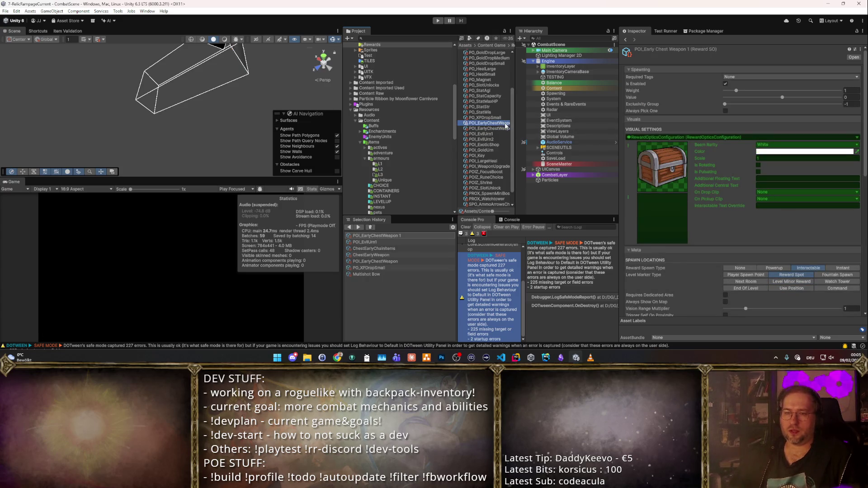
text(POI_)
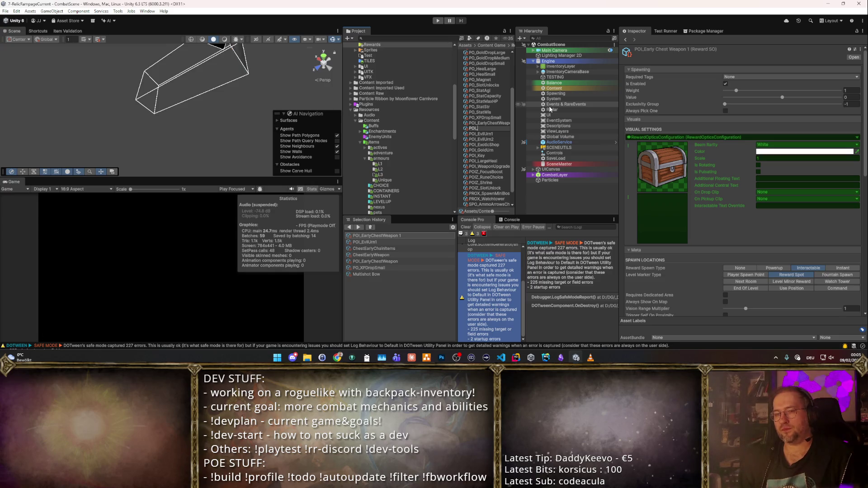
text(Early)
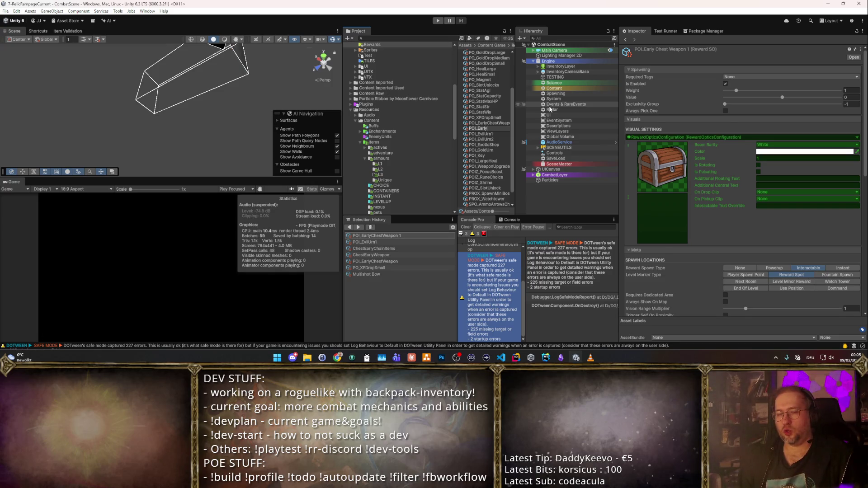
text(CheChest)
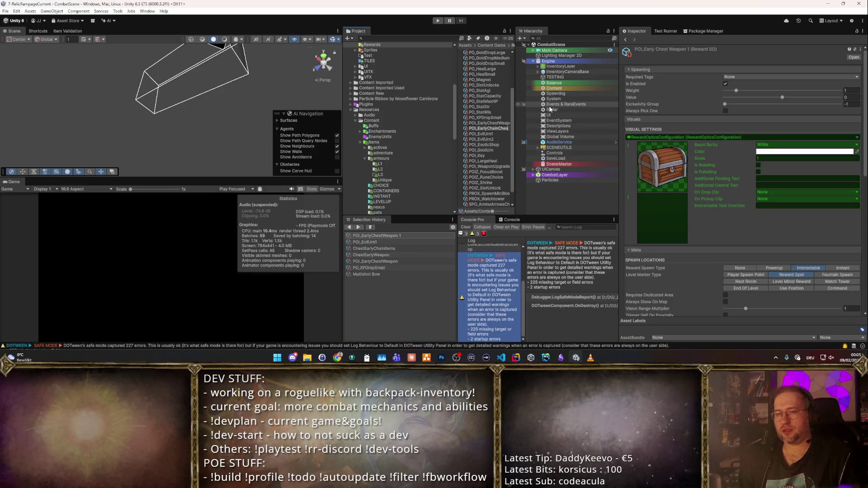
key(Return)
- Untick the ChestEarlyWeapon spawnable tree on POI_EarlyChainChest
scroll(750, 150, down, 2)
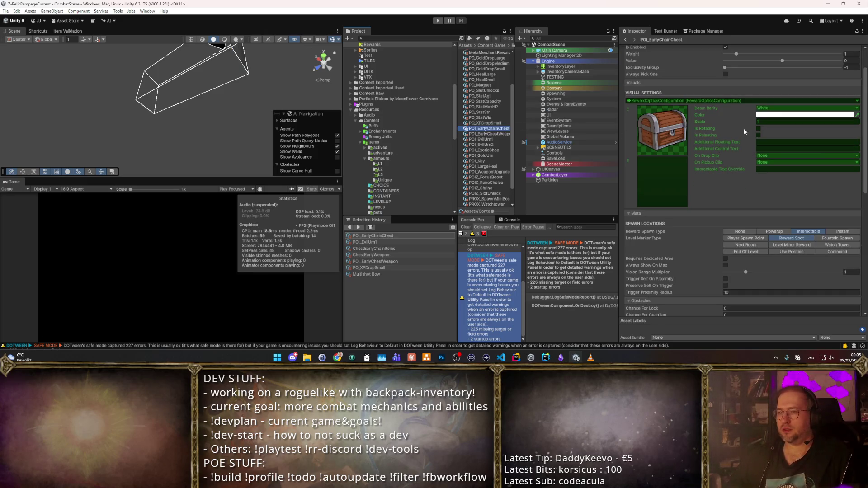
scroll(749, 127, up, 2)
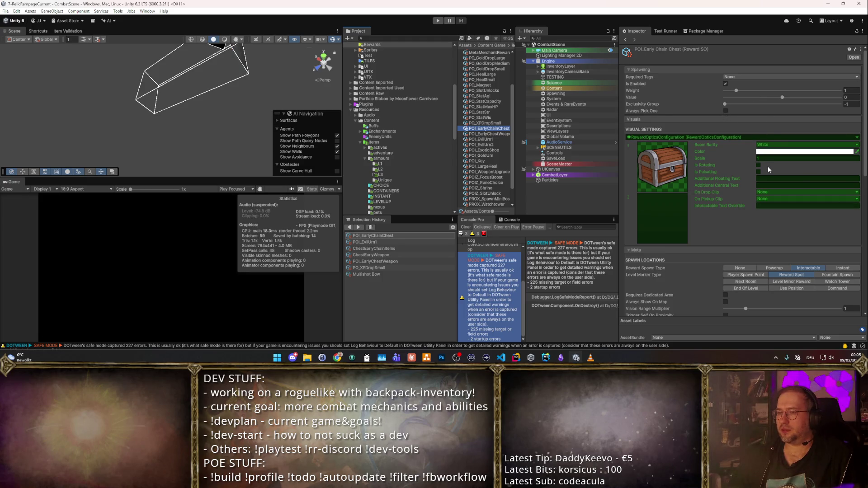
scroll(782, 180, down, 13)
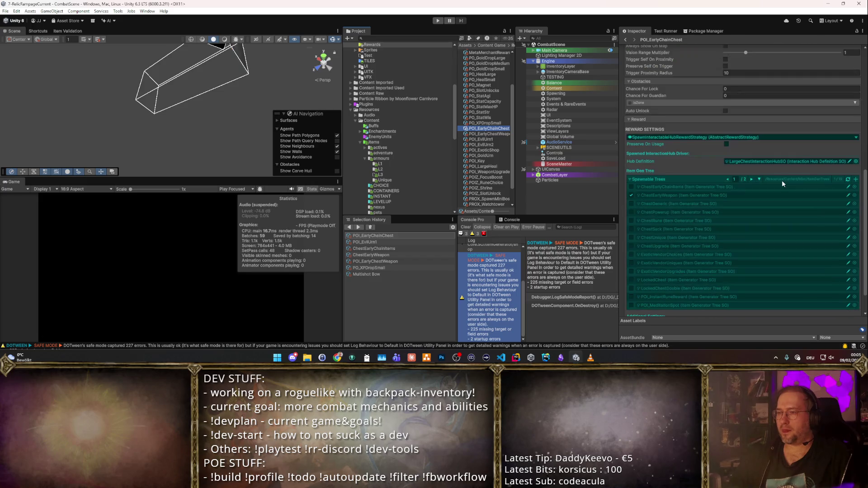
scroll(783, 180, up, 1)
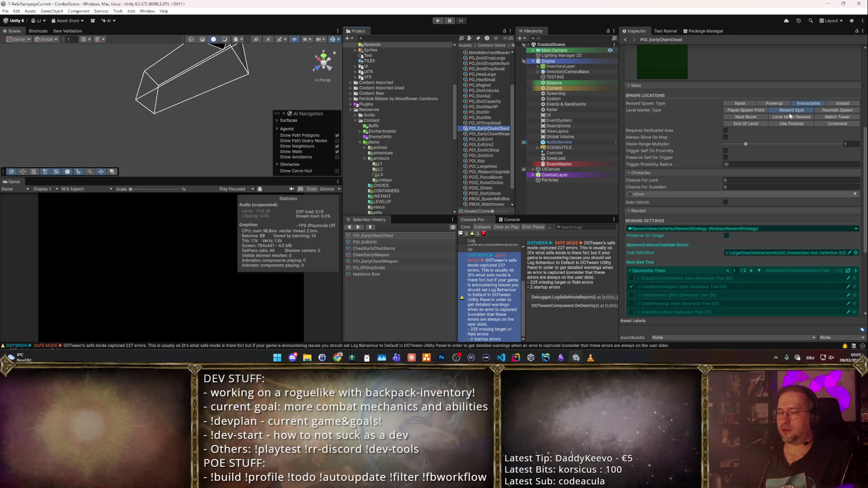
scroll(704, 213, down, 3)
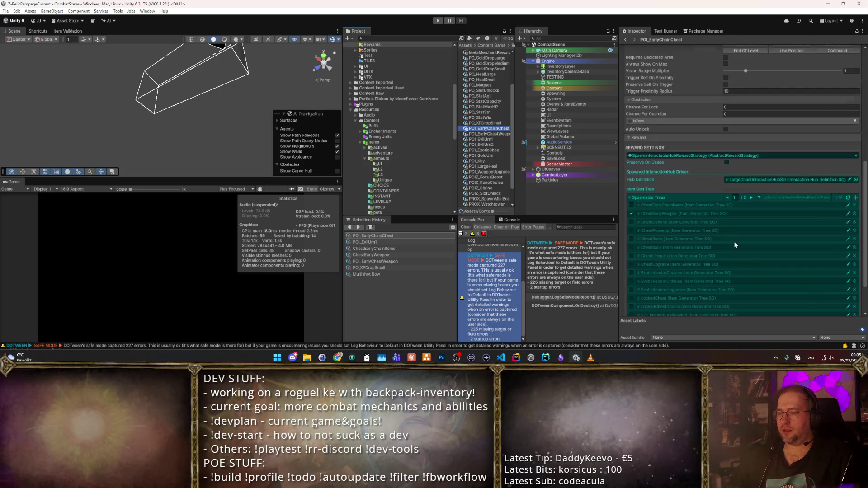
click(634, 213)
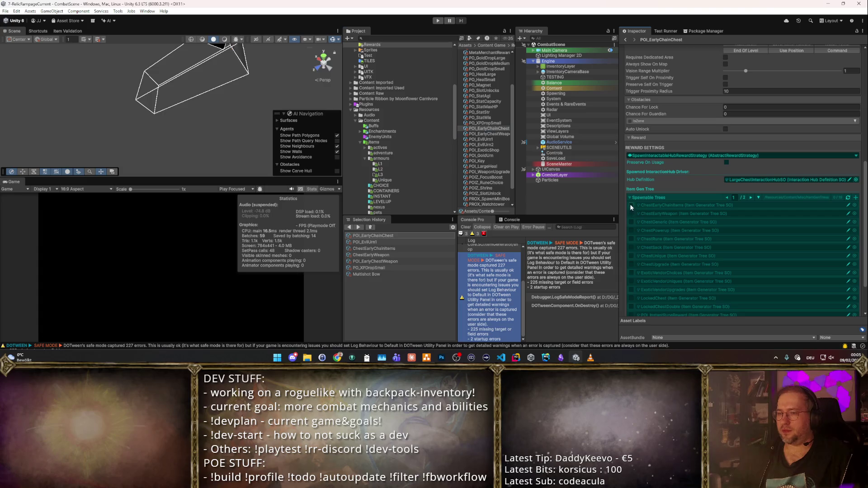
click(753, 198)
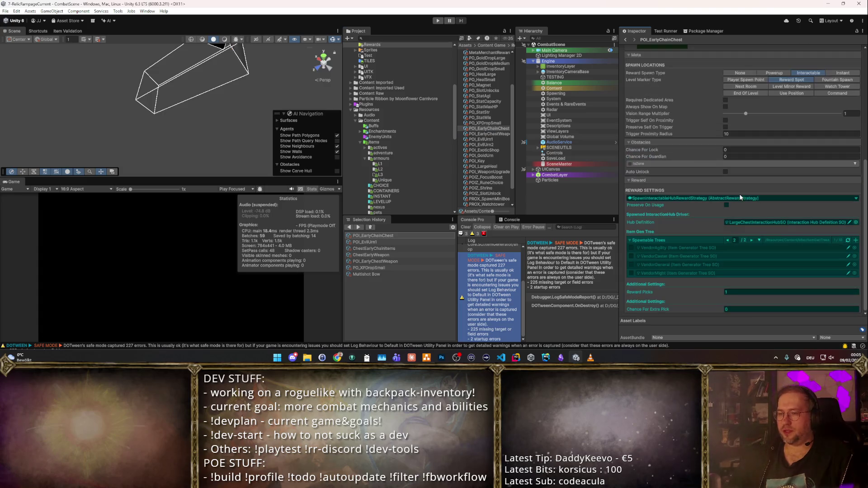
scroll(674, 190, up, 8)
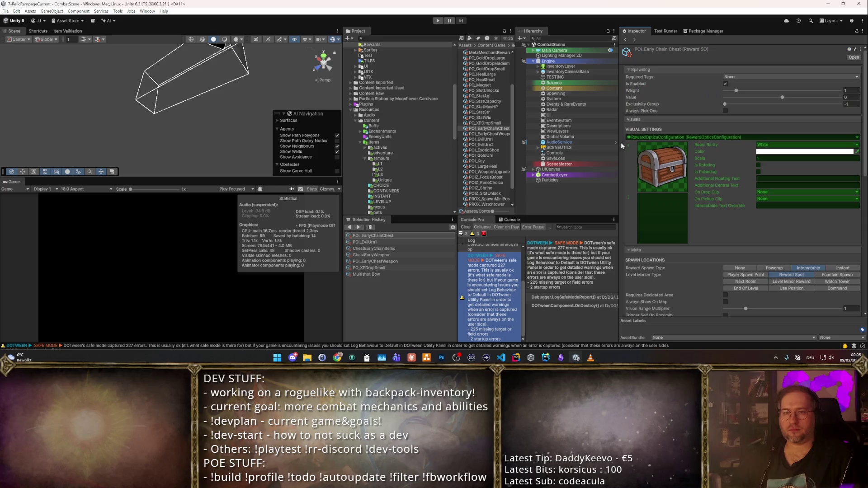
click(515, 357)
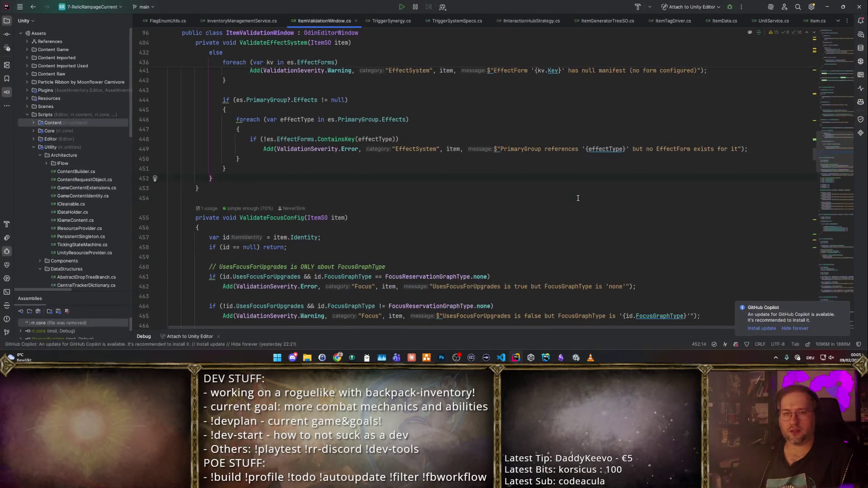
- Open RoomEventsService.cs through Rider's symbol search
key(shift+alt+t)
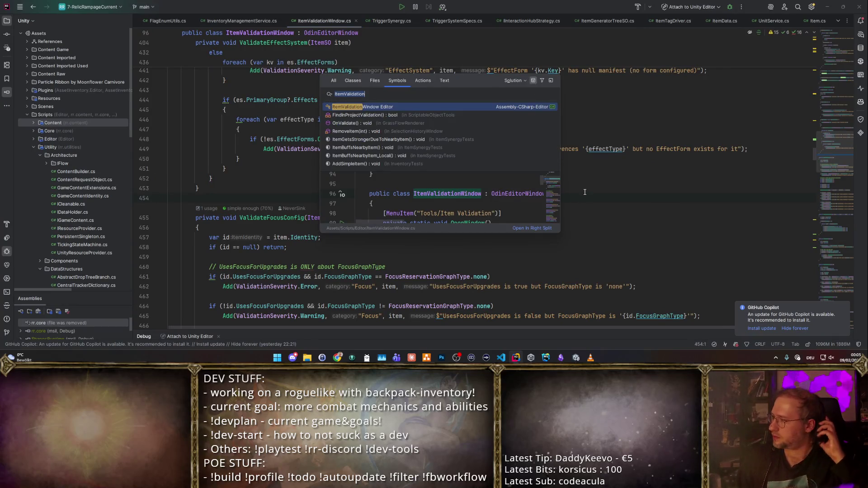
key(ctrl+a)
text(RoomEve)
key(Return)
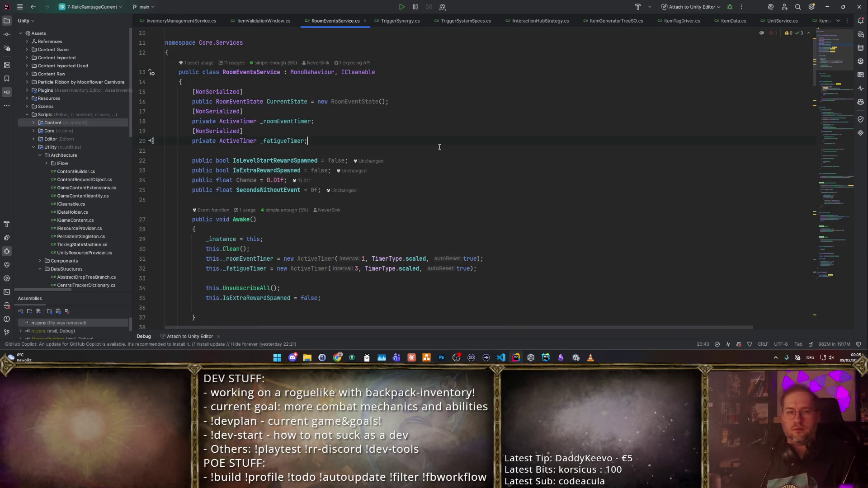
- Add 'public RewardSO ChainReward;' below the _fatigueTimer field
key(Return)
key(Return)
text(public Re)
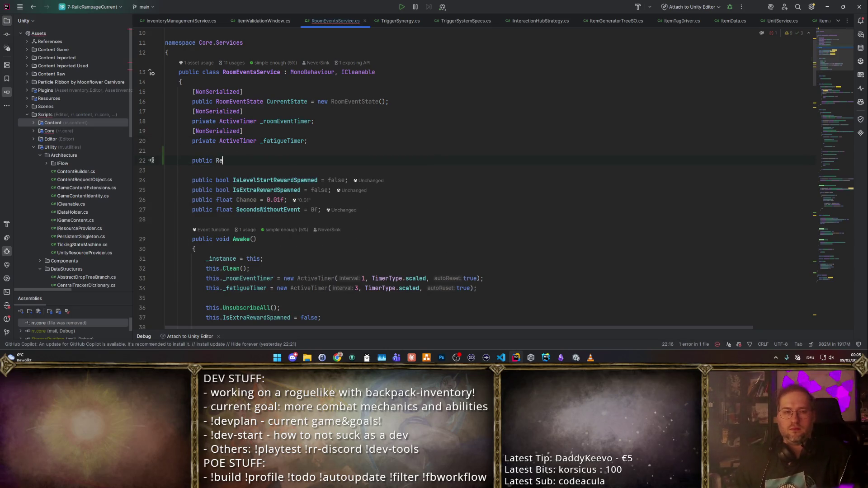
text(ward)
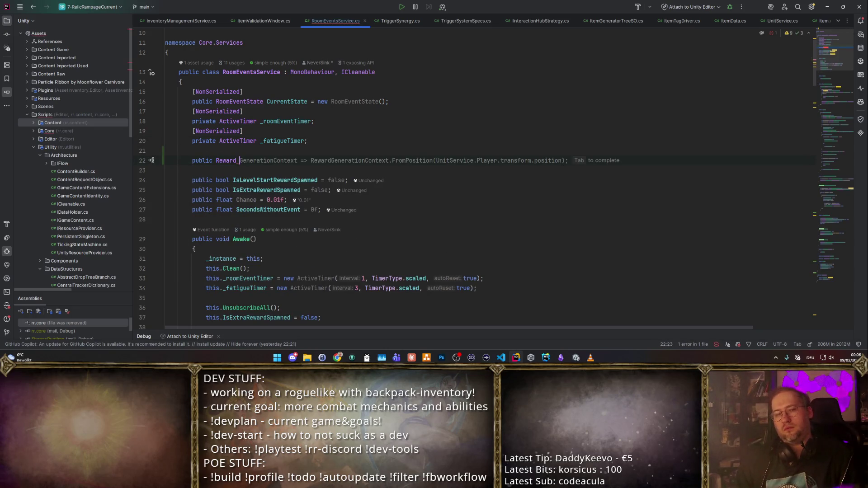
key(BackSpace)
text(SO )
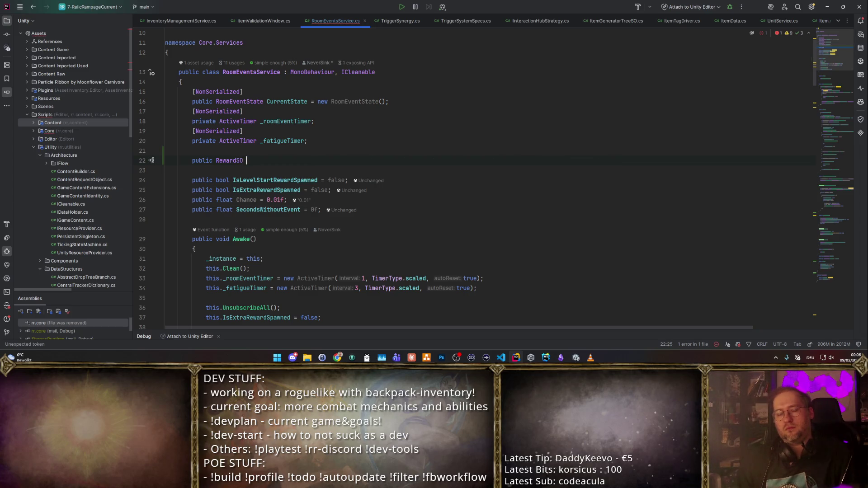
text(ChainRewar)
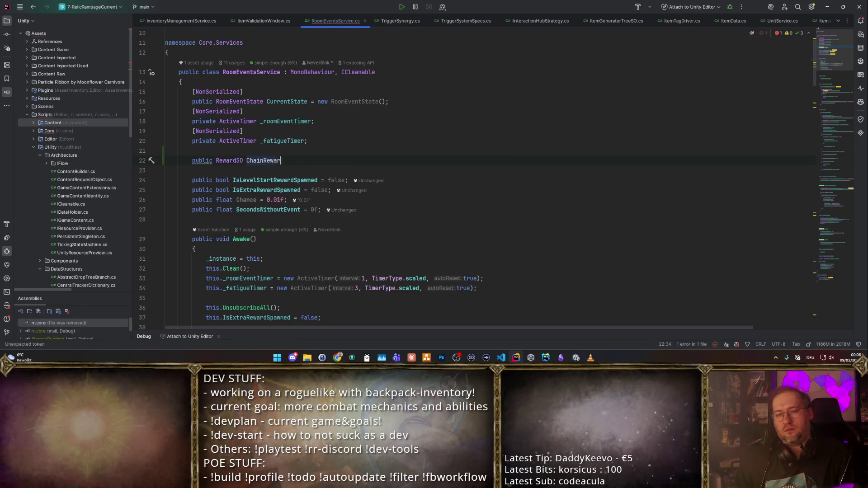
text(d;)
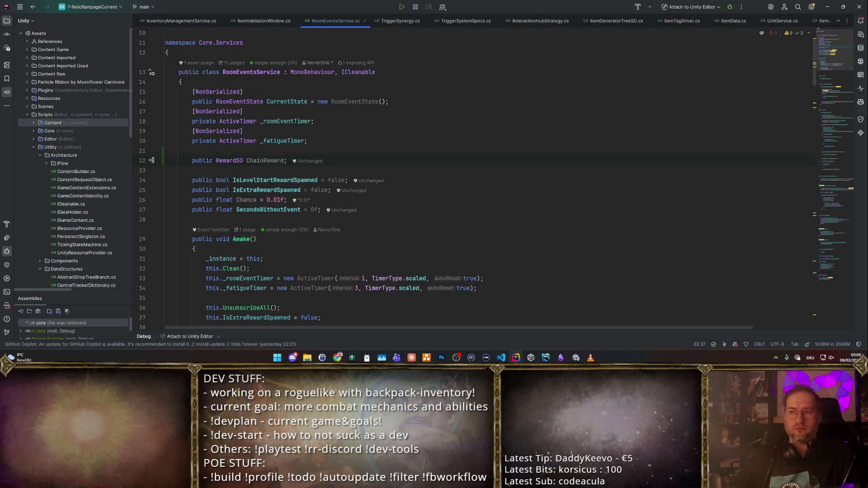
scroll(421, 166, down, 15)
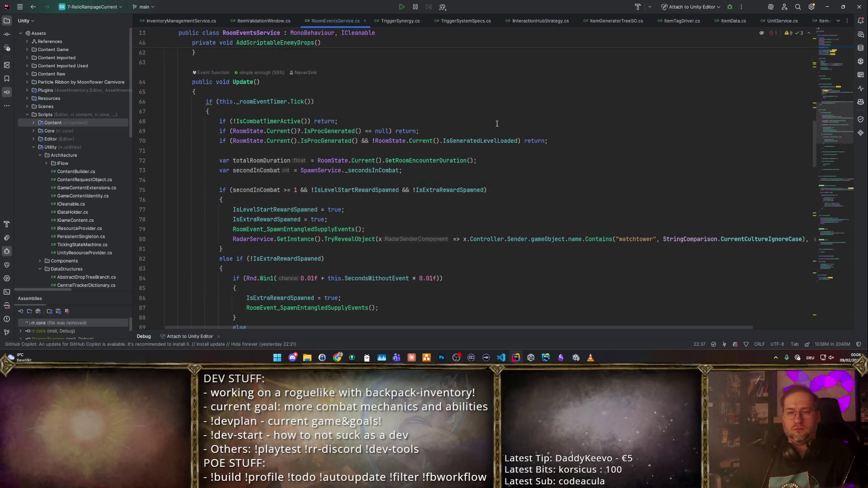
scroll(453, 164, down, 12)
scroll(454, 172, up, 15)
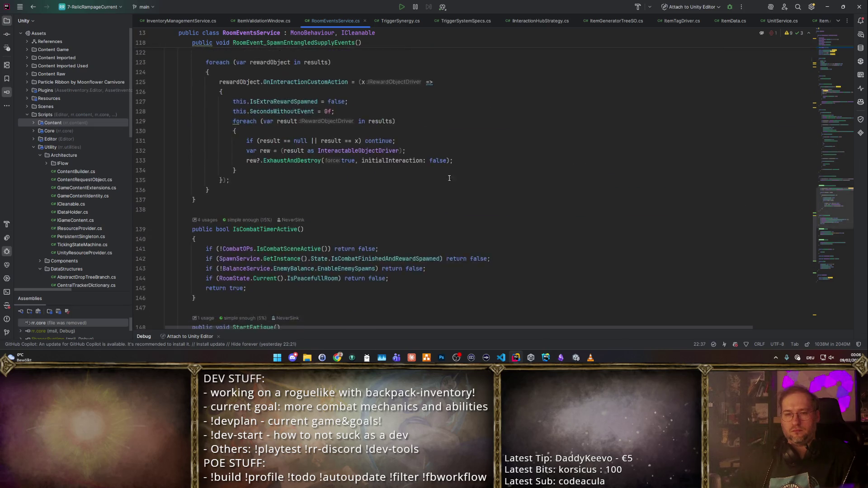
scroll(455, 187, up, 9)
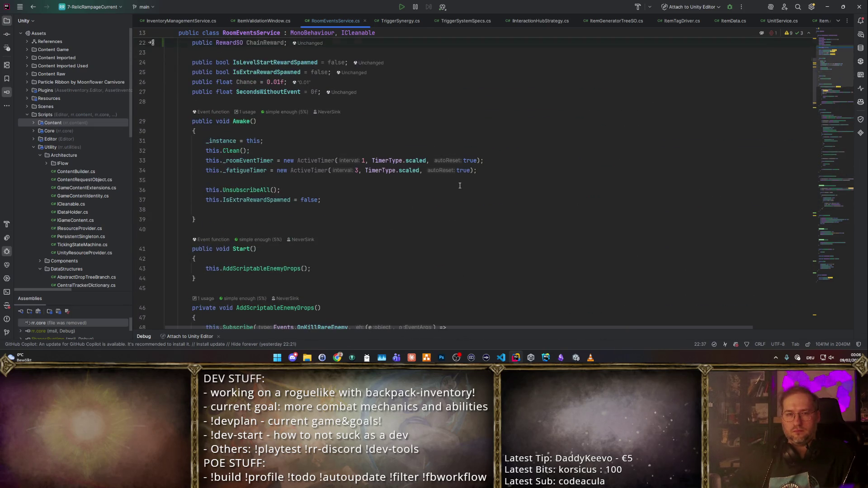
scroll(451, 177, up, 4)
key(ctrl+w)
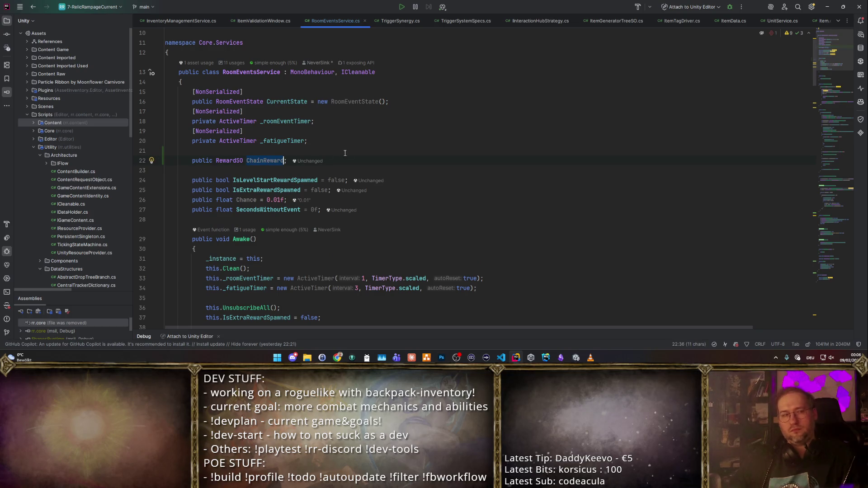
click(388, 148)
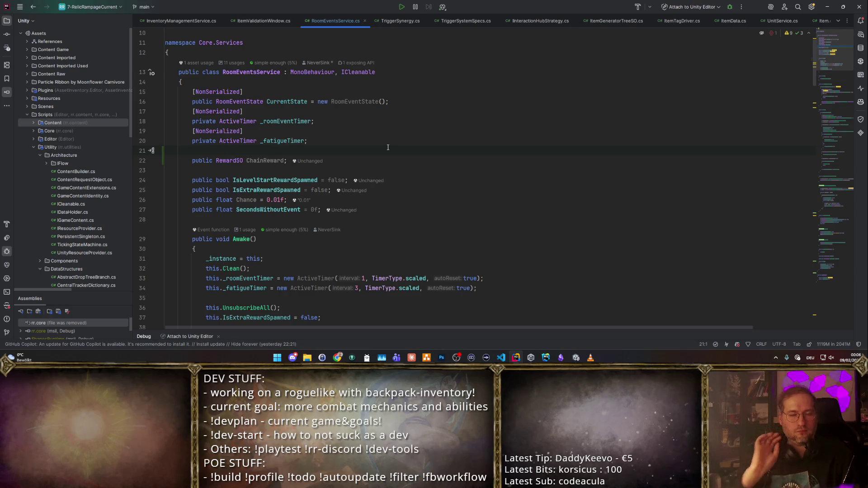
scroll(382, 167, down, 15)
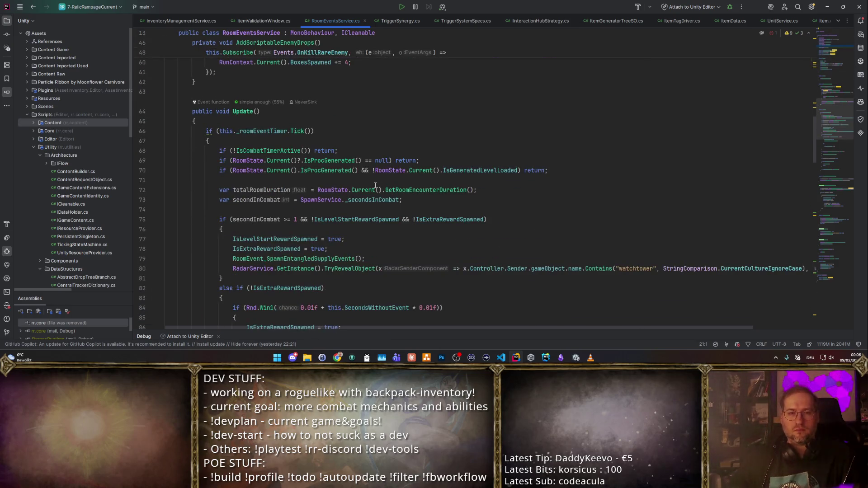
scroll(376, 186, down, 15)
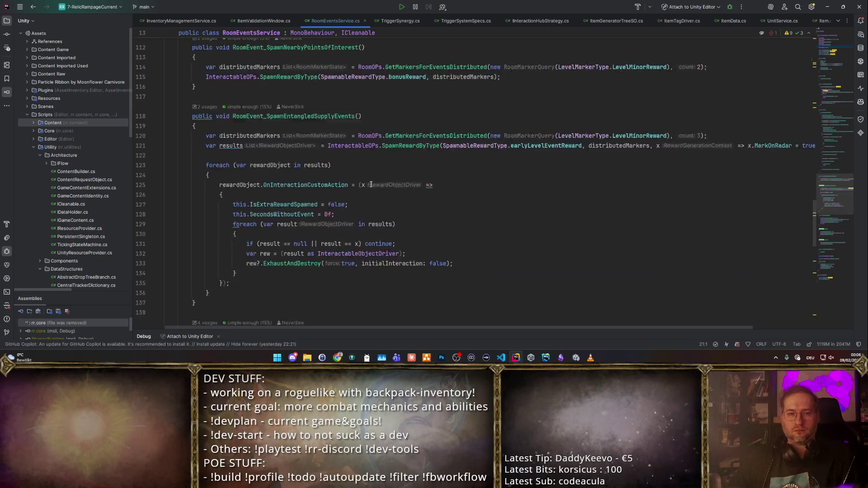
scroll(366, 186, down, 12)
scroll(374, 183, up, 18)
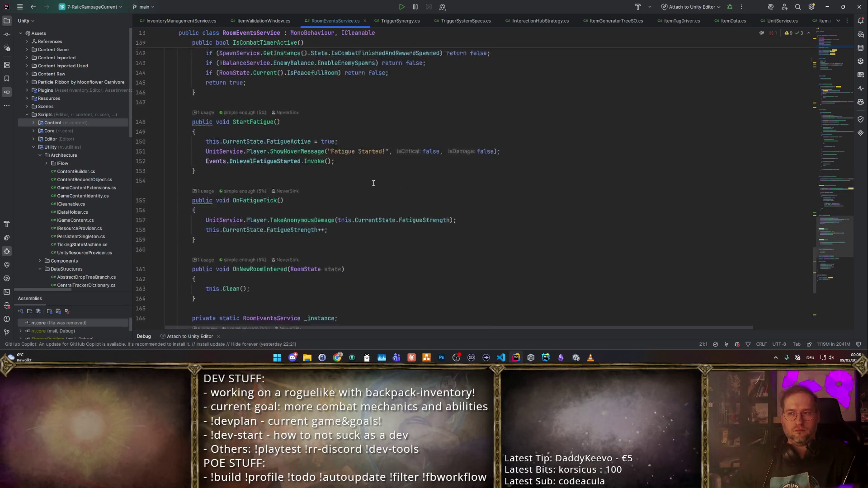
scroll(374, 183, up, 20)
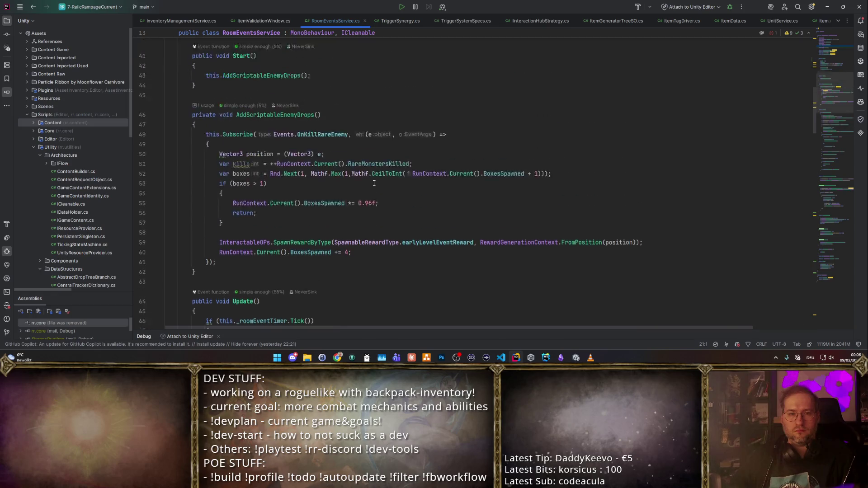
scroll(374, 183, up, 3)
scroll(366, 144, down, 8)
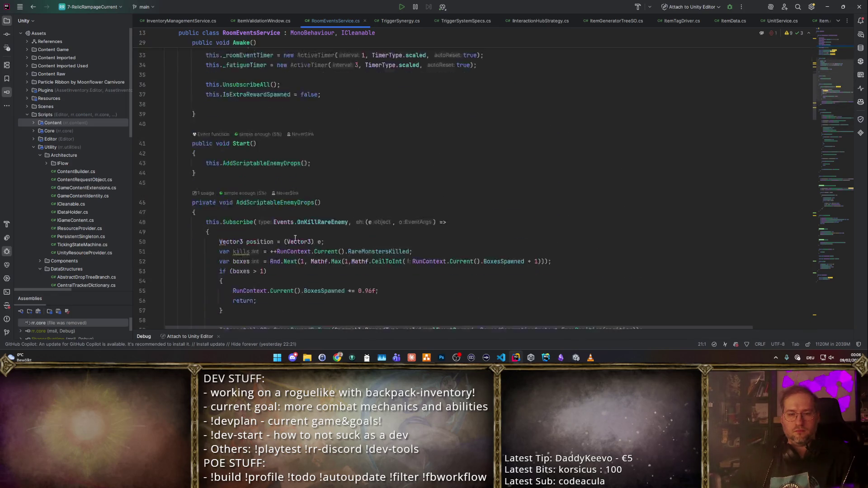
double_click(241, 94)
scroll(382, 162, up, 2)
click(471, 162)
click(486, 153)
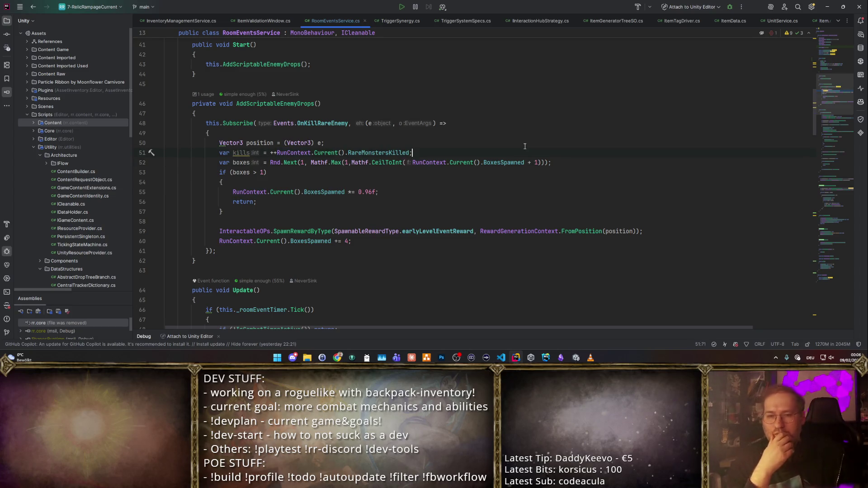
- Open a new line above the reward spawn call and begin an if statement
click(647, 231)
key(Return)
key(BackSpace)
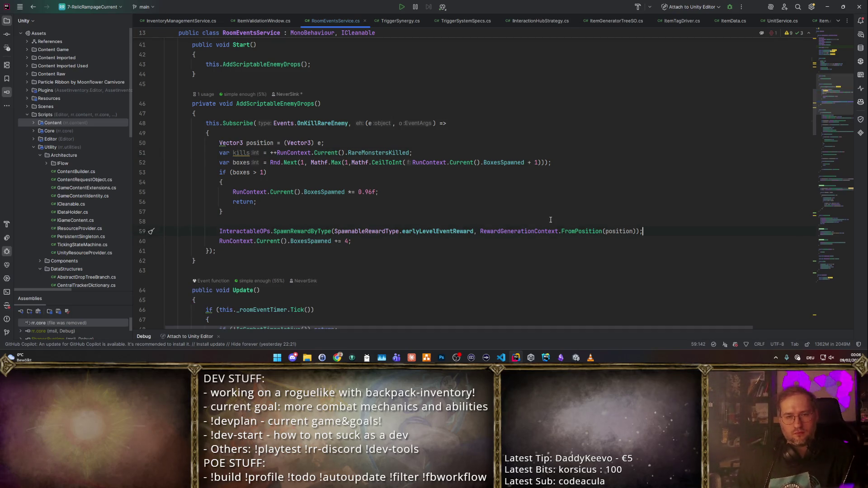
key(Up)
key(Up)
key(Up)
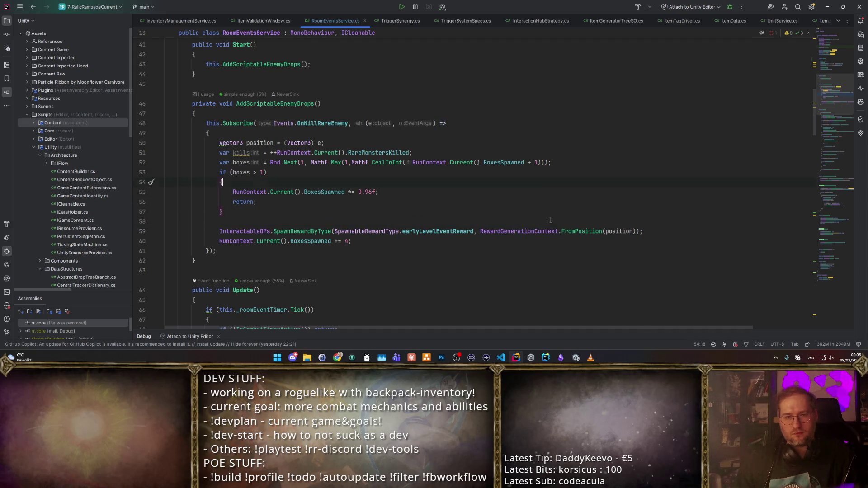
key(Down)
key(Down)
key(Down)
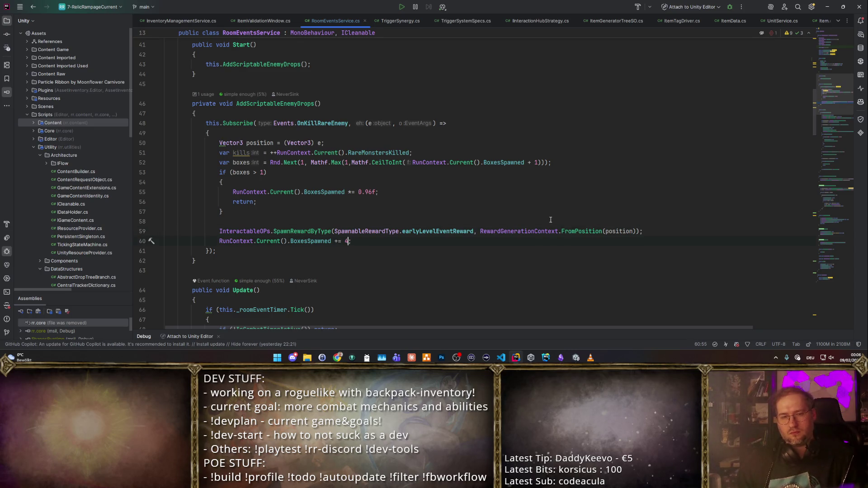
key(End)
key(Return)
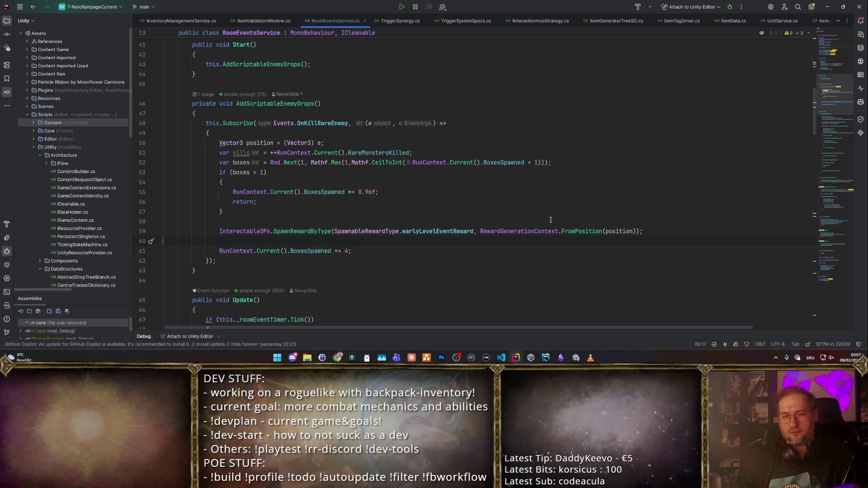
key(alt+shift+Up)
key(Return)
key(Up)
text(if)
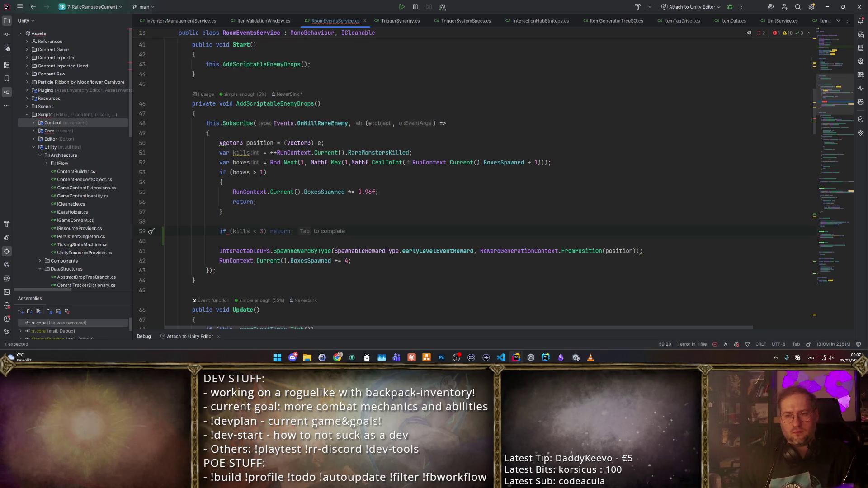
- Make the if condition RunContext.Current().BoxesSpawned > 1 and open its braces
click(525, 164)
drag(525, 164, 413, 163)
key(ctrl+c)
click(230, 231)
text(()
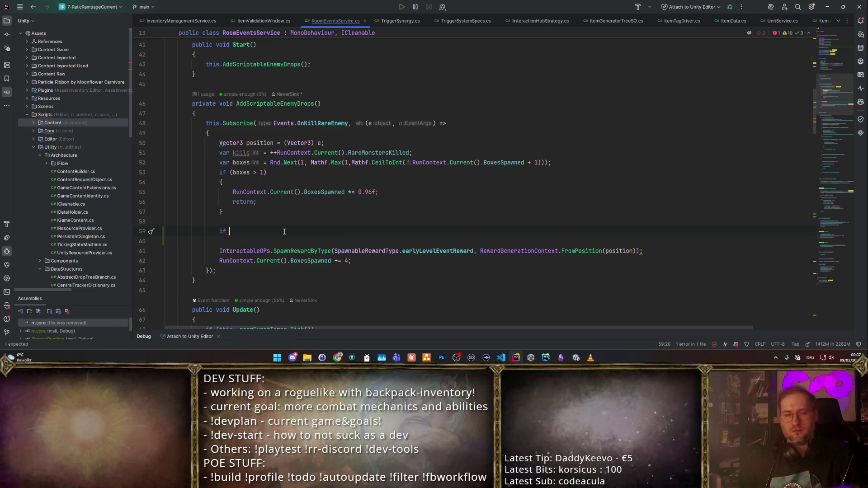
key(ctrl+v)
text(> )
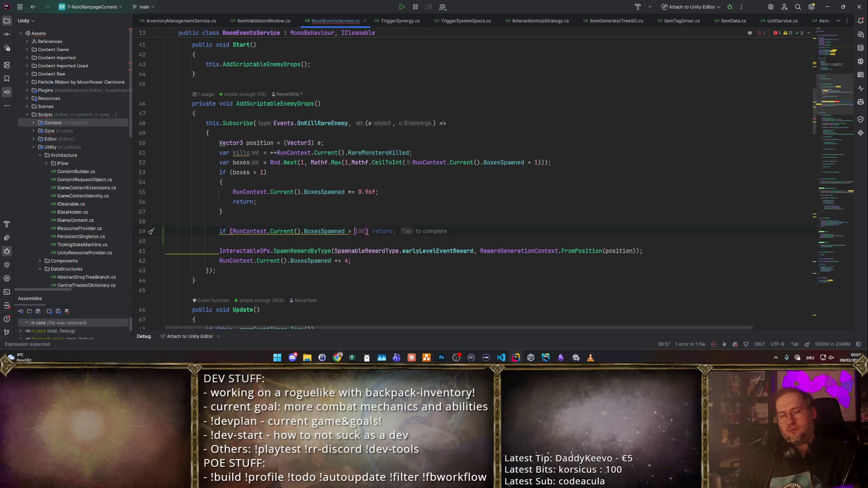
text(1)
key(Return)
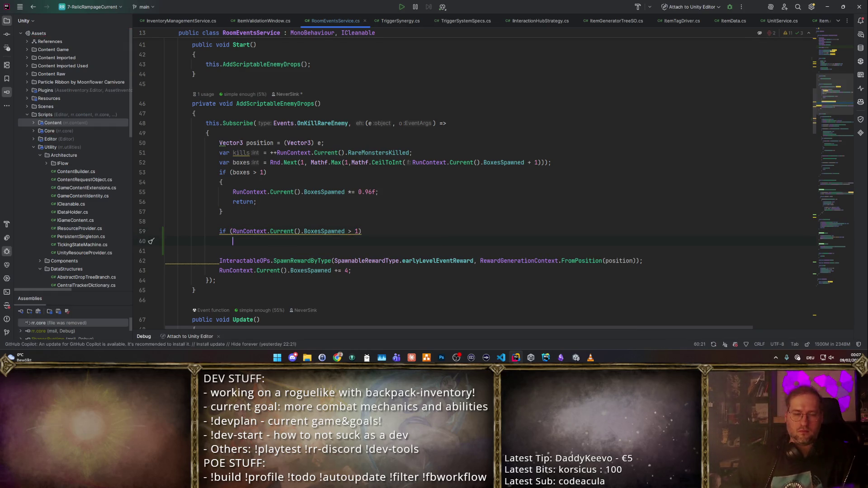
text({)
key(Return)
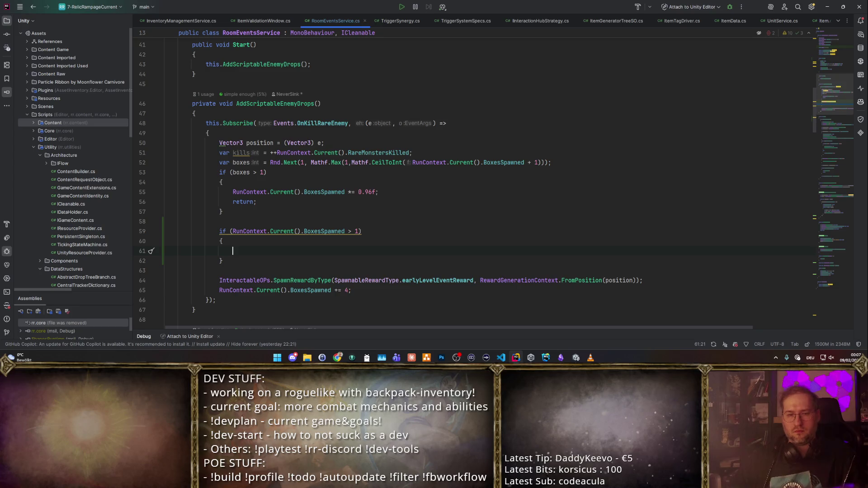
- Extend the condition with && Rnd.Win1(0.8f)
click(231, 263)
click(357, 232)
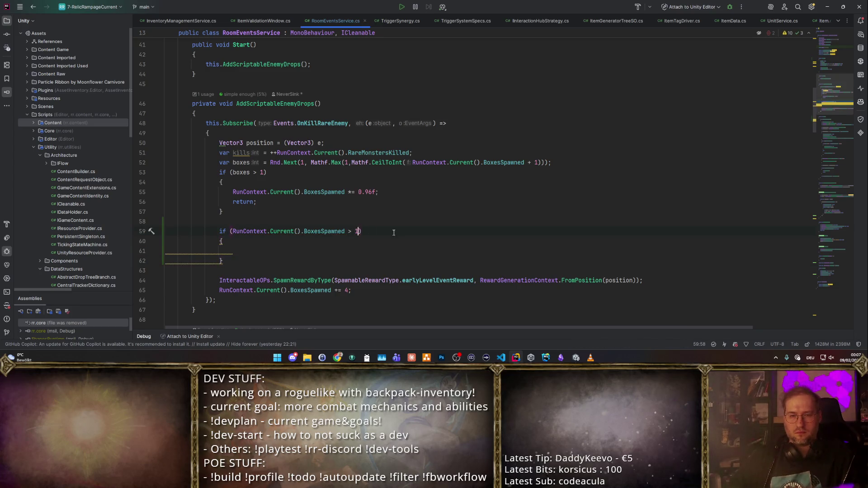
text( && Rnd.Win)
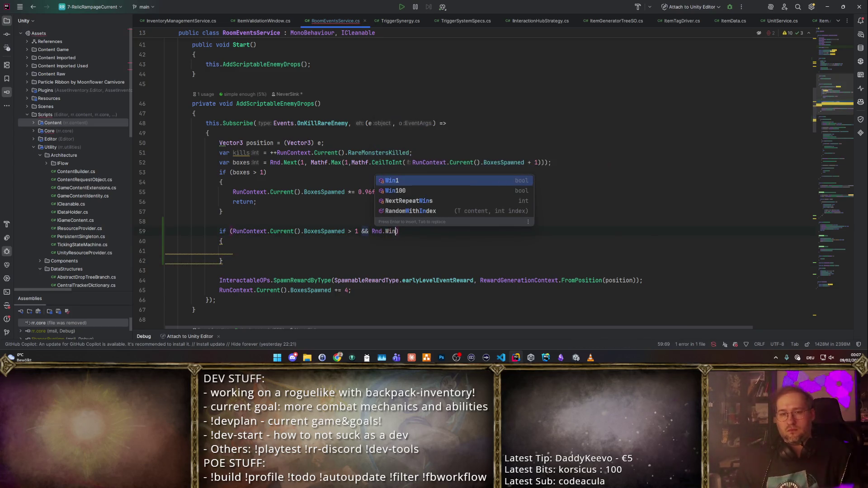
key(Return)
text(0.8f)
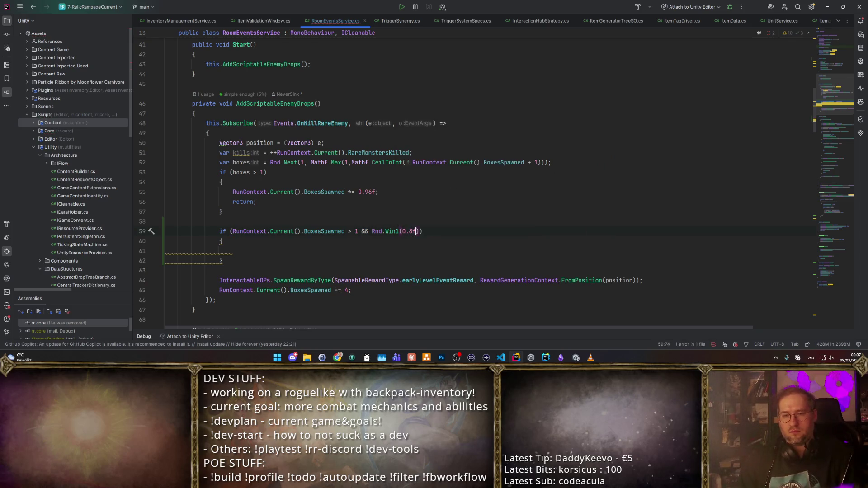
- Add an else branch and move the early-level SpawnRewardByType call into it
key(Down)
key(Return)
text(else)
key(Return)
key(Return)
text({)
key(Return)
key(Down)
key(Down)
key(Down)
key(ctrl+x)
key(Up)
key(Up)
key(Up)
key(ctrl+v)
- In the if branch, call SpawnInteractable with this.ChainReward instead
key(Up)
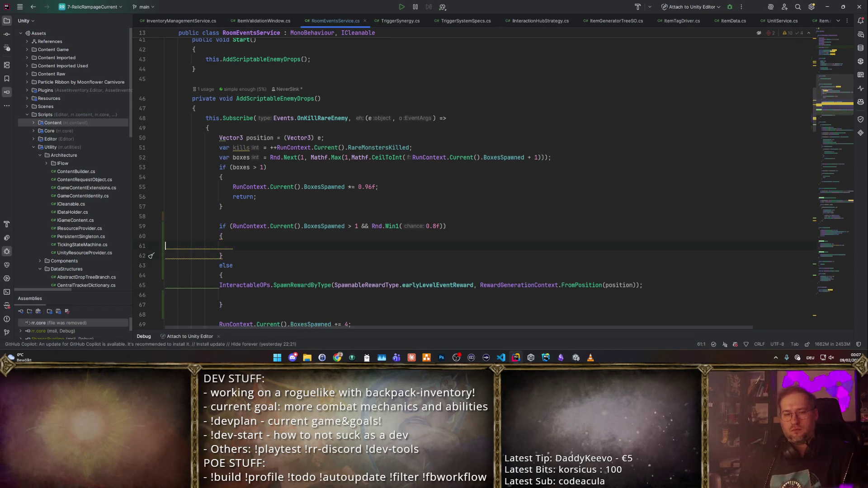
key(ctrl+v)
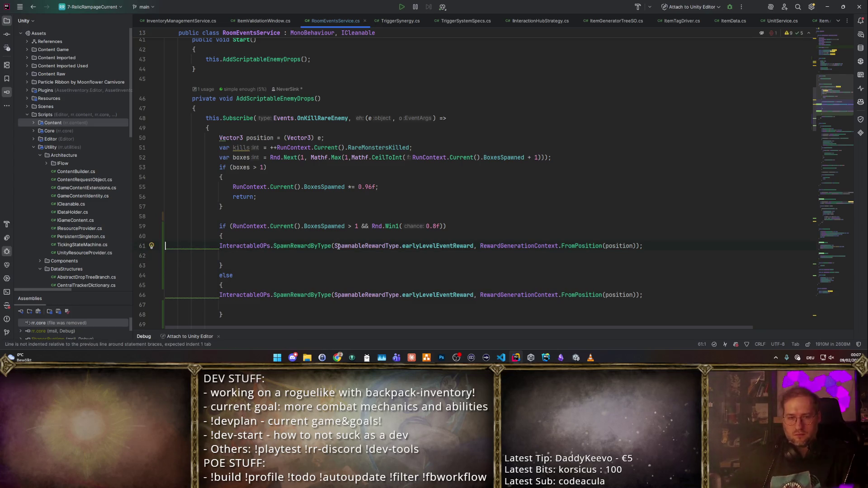
click(272, 246)
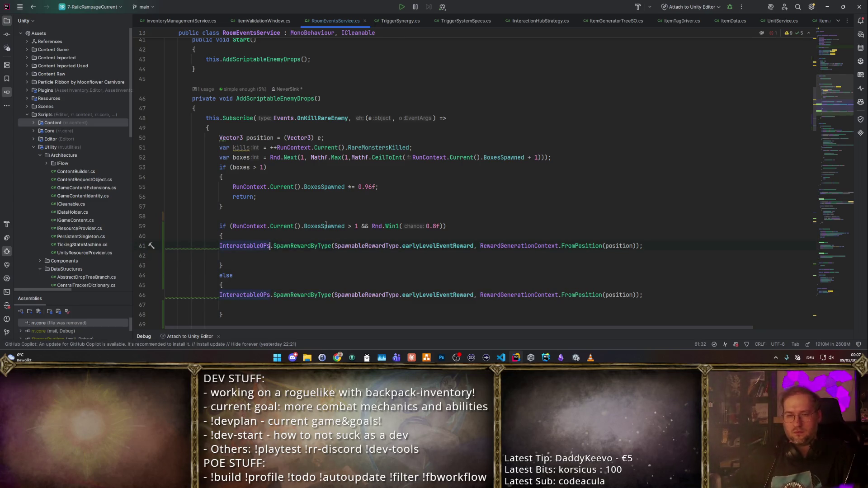
double_click(280, 246)
text(S)
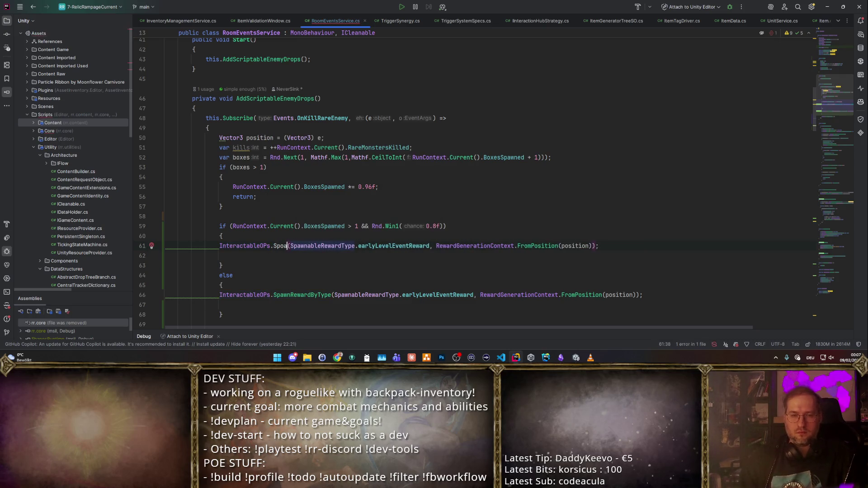
text(paw)
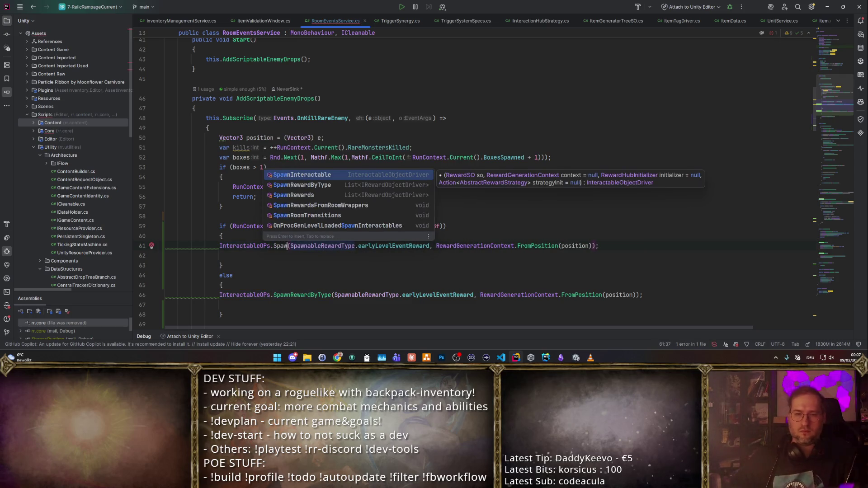
key(Return)
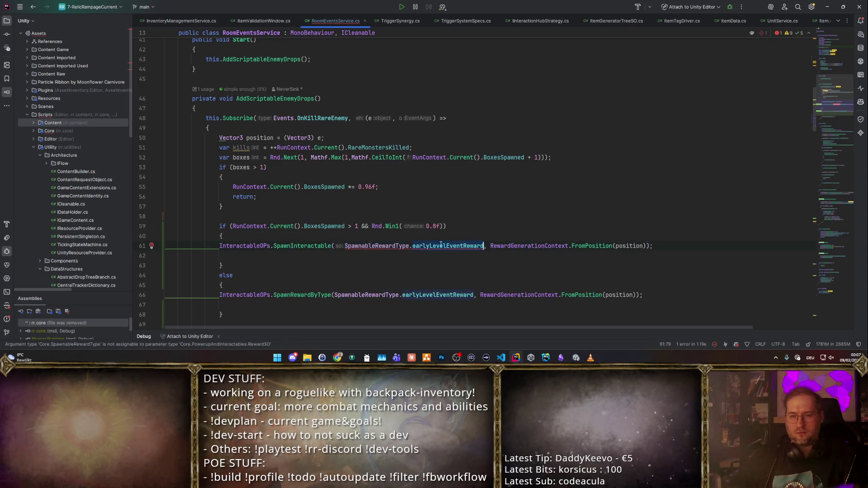
key(Left)
key(Left)
key(ctrl+w)
key(ctrl+w)
text(this.C)
key(Return)
- Fix the indentation of both spawn calls and switch to Unity to recompile
click(370, 259)
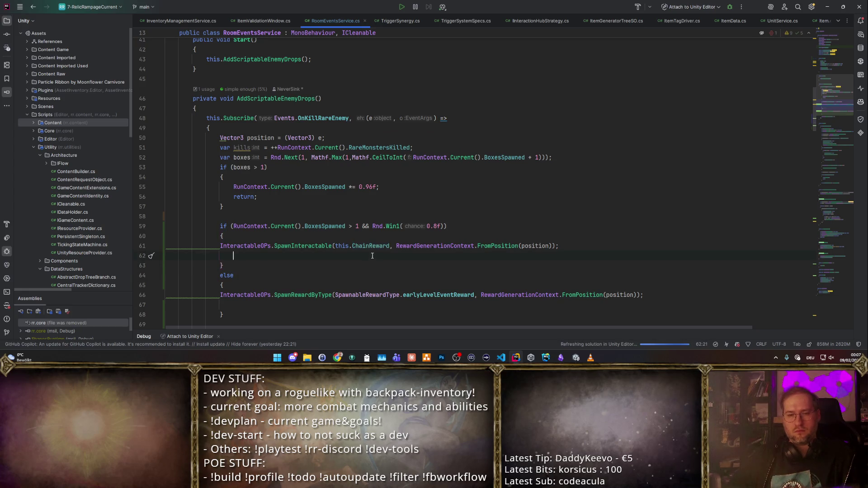
key(Up)
key(ctrl+y)
key(Up)
key(Home)
key(Tab)
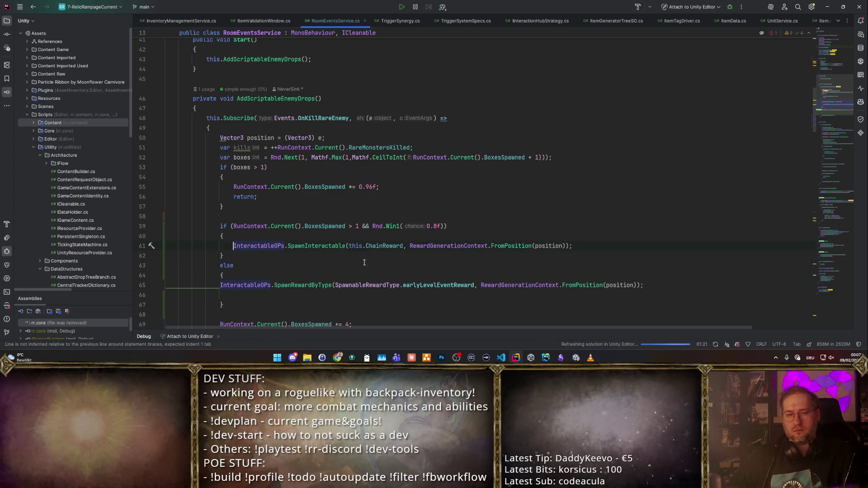
click(372, 282)
key(Home)
key(Tab)
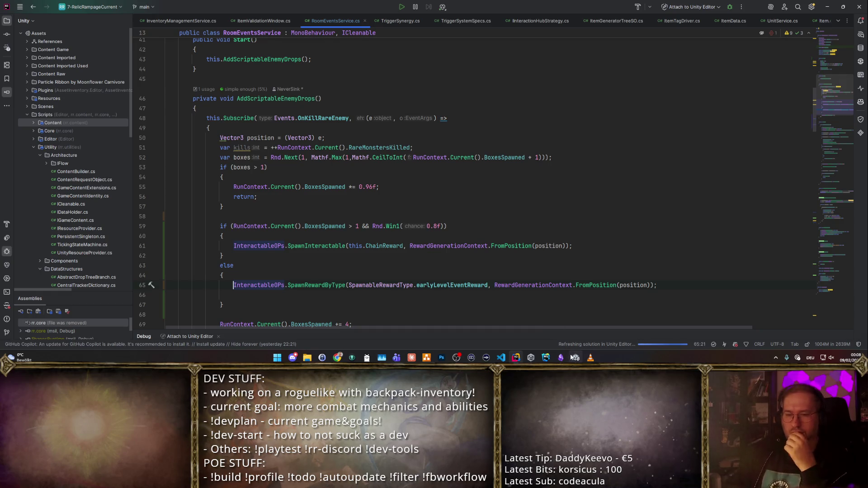
key(alt+Tab)
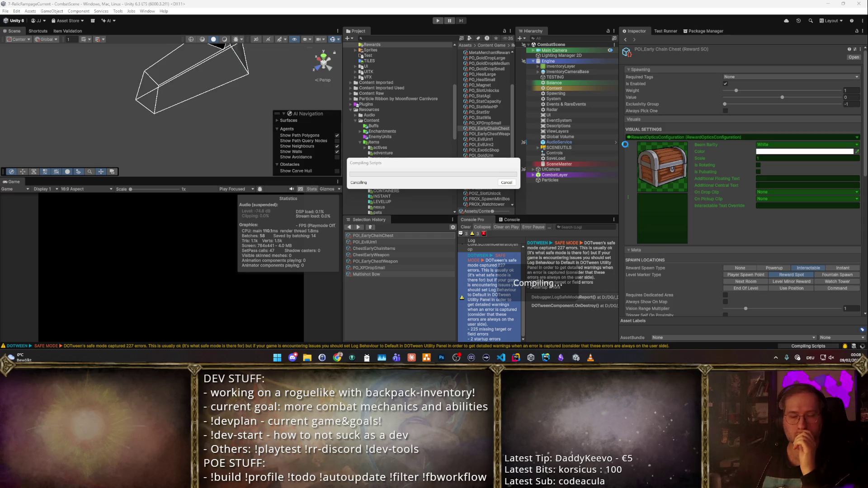
- Change the BoxesSpawned increment from 4 to 3
key(alt+Tab)
scroll(384, 166, down, 5)
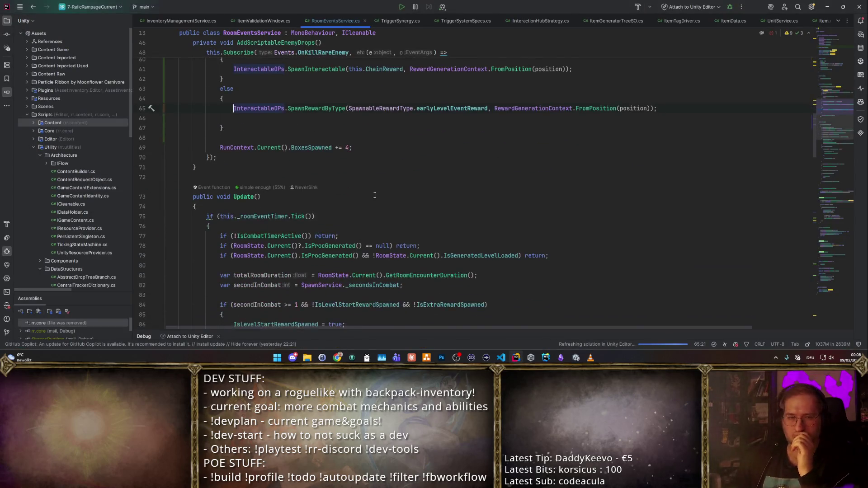
scroll(384, 167, up, 3)
scroll(386, 162, up, 3)
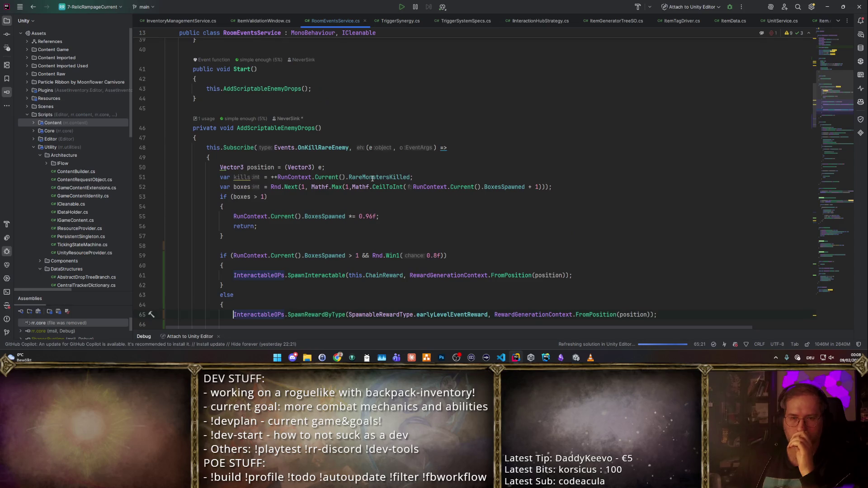
scroll(362, 182, down, 6)
double_click(349, 177)
scroll(366, 172, up, 3)
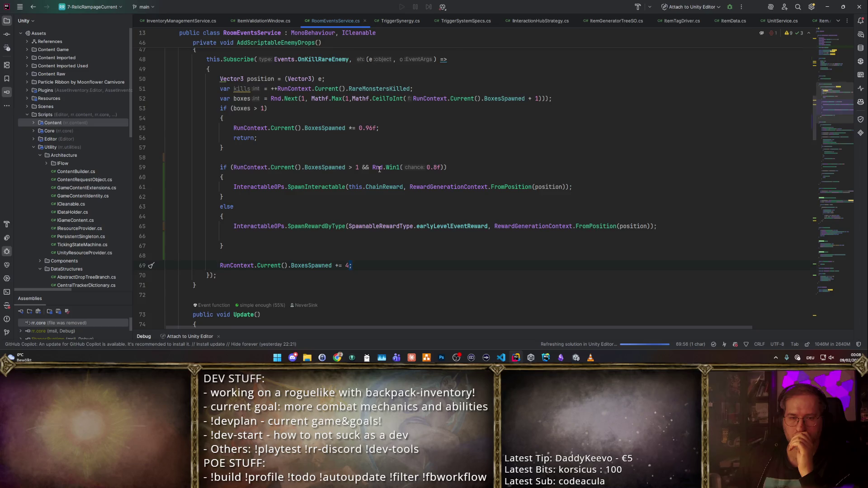
scroll(379, 169, up, 3)
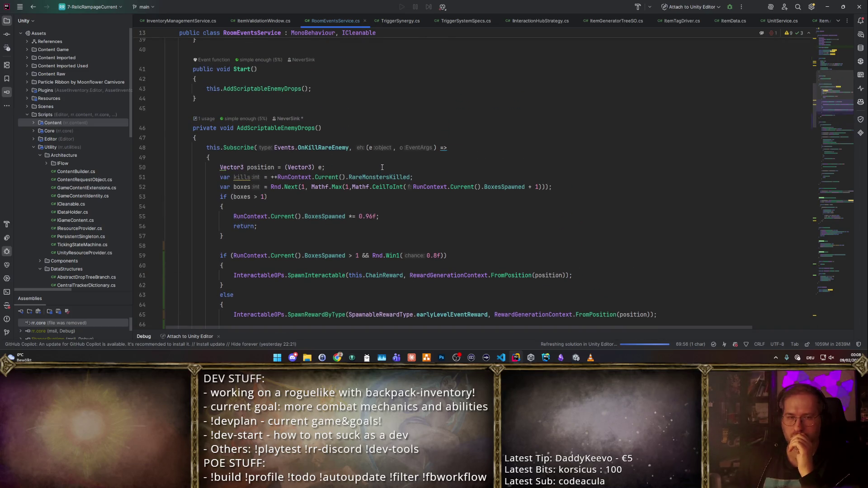
scroll(383, 167, down, 3)
click(429, 147)
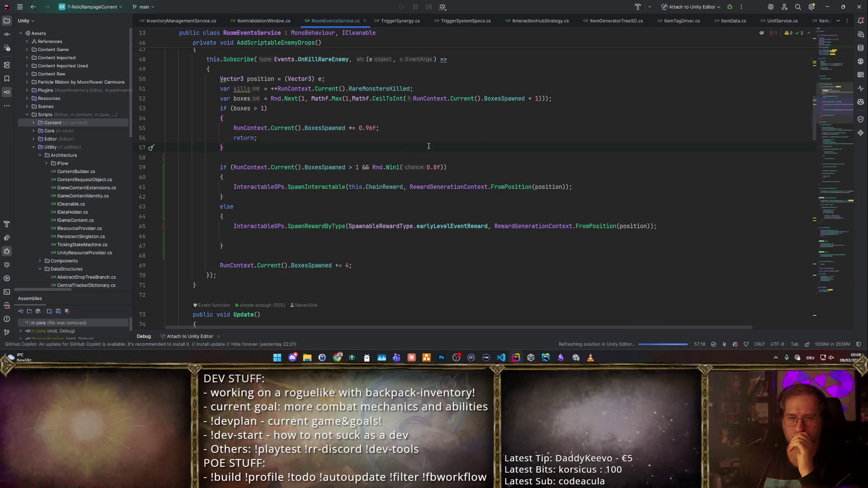
double_click(348, 265)
text(3)
click(369, 238)
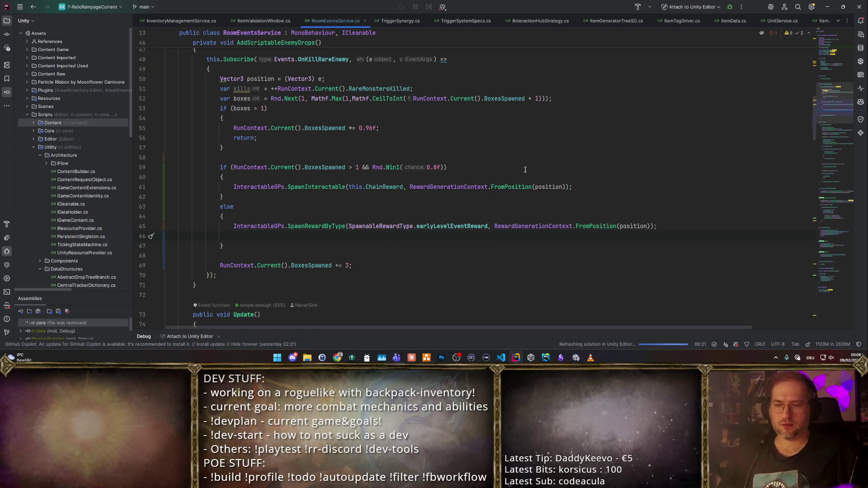
- Delete the stray blank line after the reward call and return to Unity
key(BackSpace)
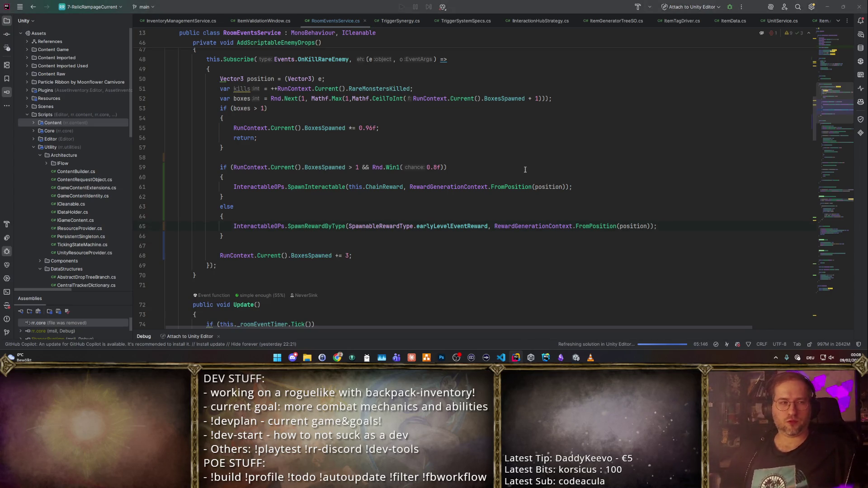
click(520, 157)
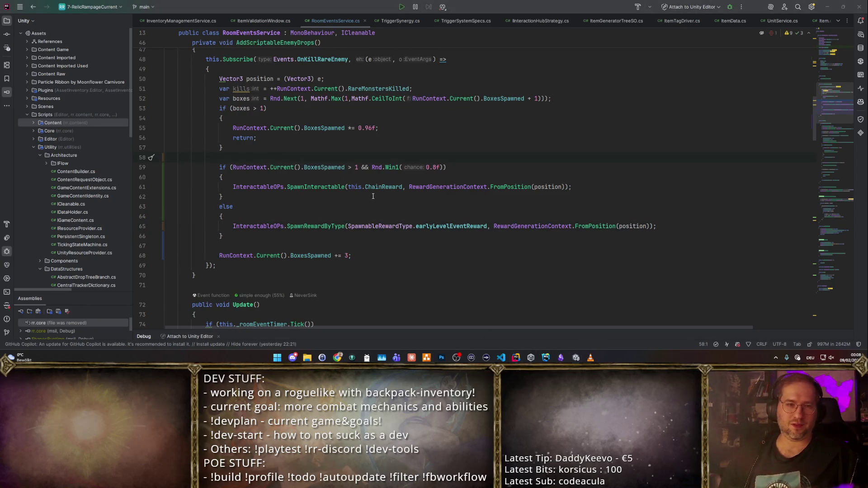
click(383, 208)
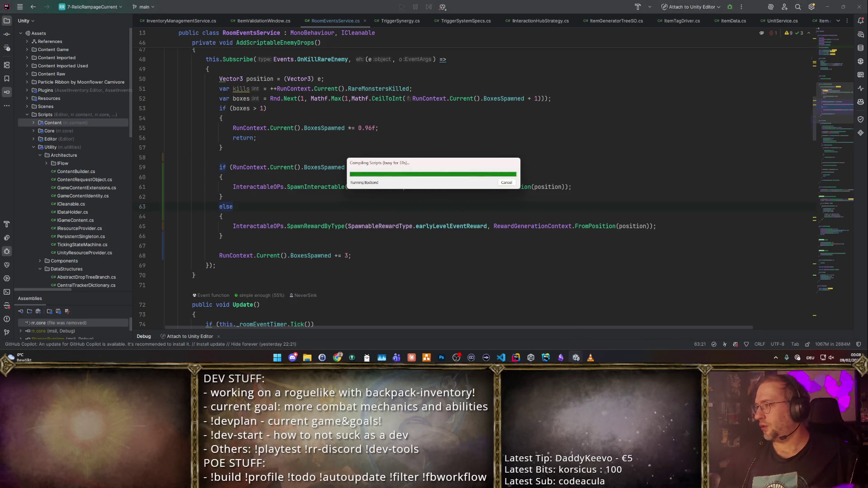
click(271, 158)
click(576, 358)
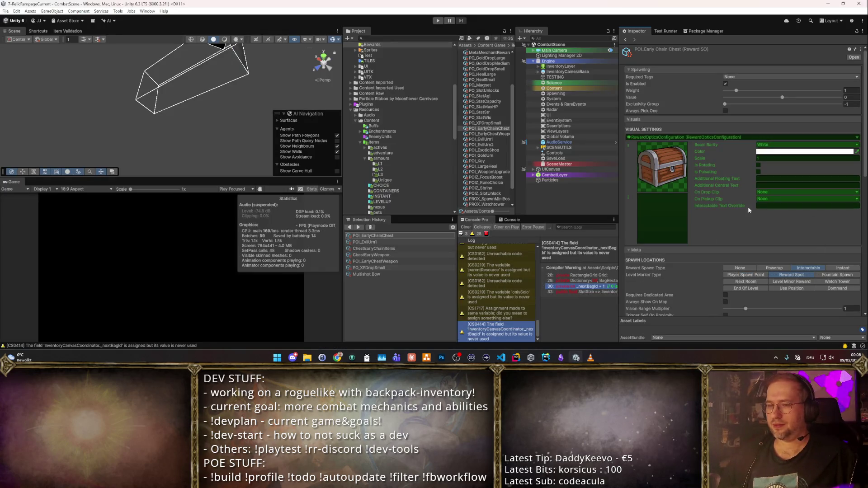
- Assign POI_EarlyChainChest as Events & RareEvents' Chain Reward and playtest in a maximized Game view
click(556, 94)
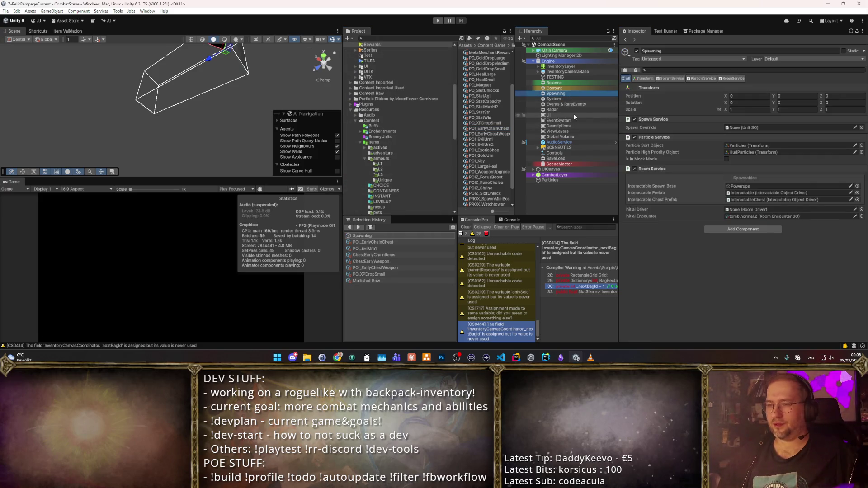
click(566, 104)
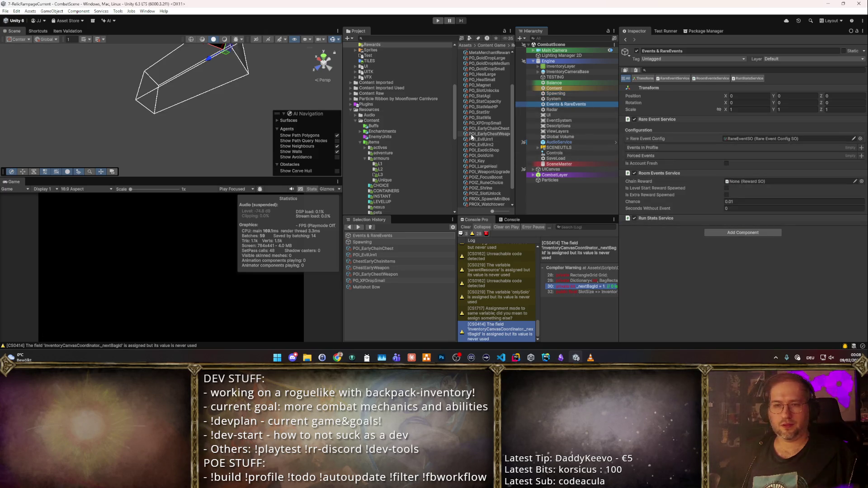
scroll(495, 74, up, 3)
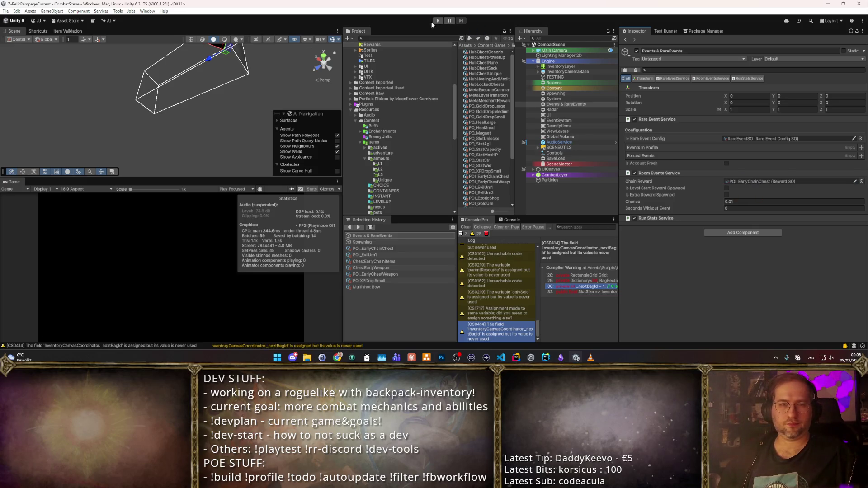
double_click(17, 181)
- Buy the rune pack for 10 gold and socket a runestone into the longsword
click(432, 118)
click(285, 253)
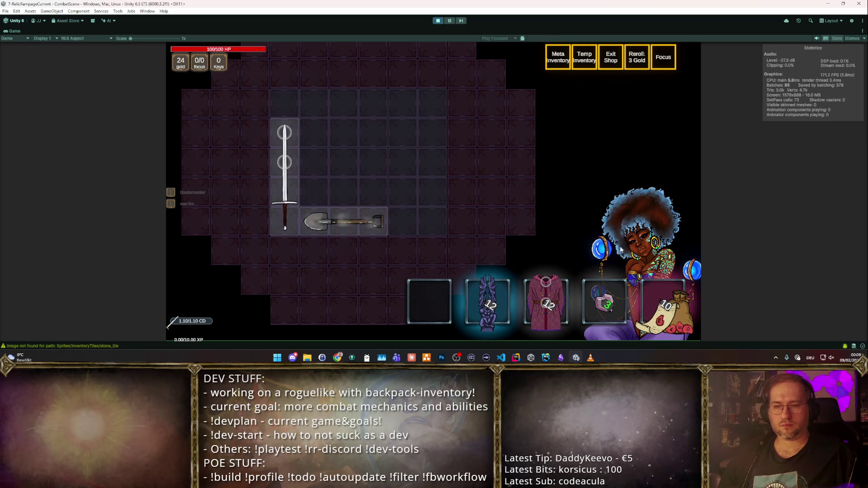
click(668, 320)
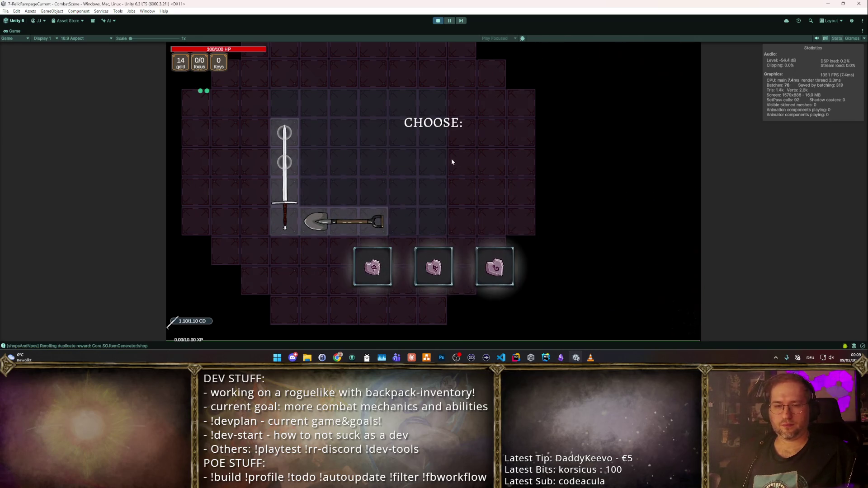
click(429, 268)
click(281, 164)
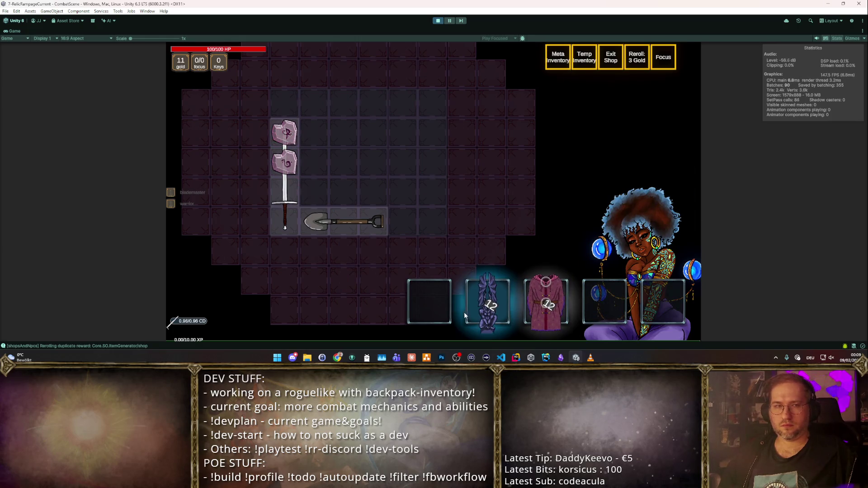
- Buy the purple item into the backpack, then leave the shop and fight the goblin wave
mouse_move(496, 310)
mouse_move(286, 132)
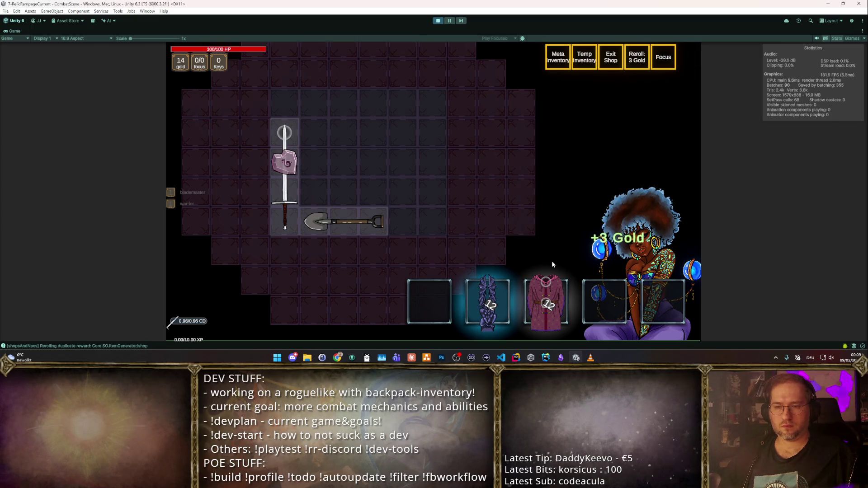
drag(488, 301, 376, 197)
key(Escape)
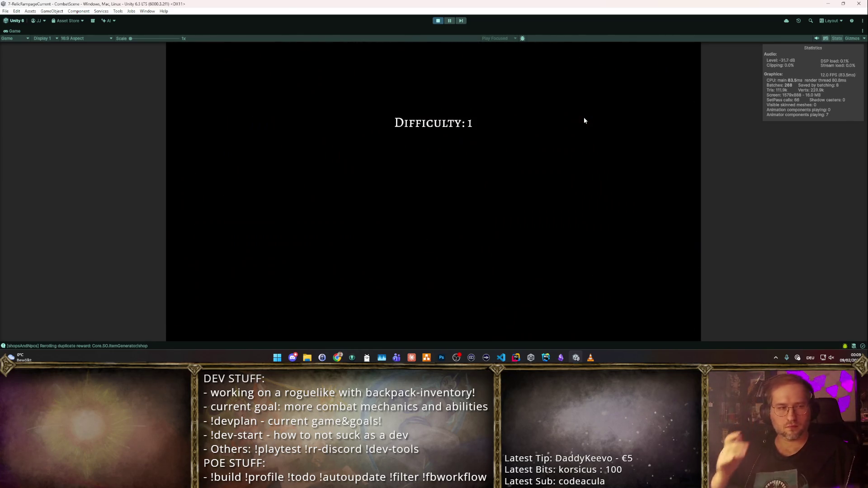
key(w)
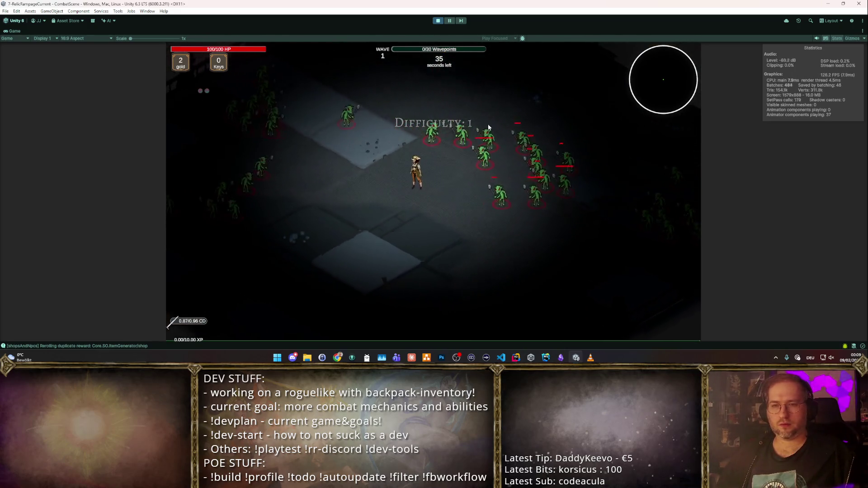
key(d)
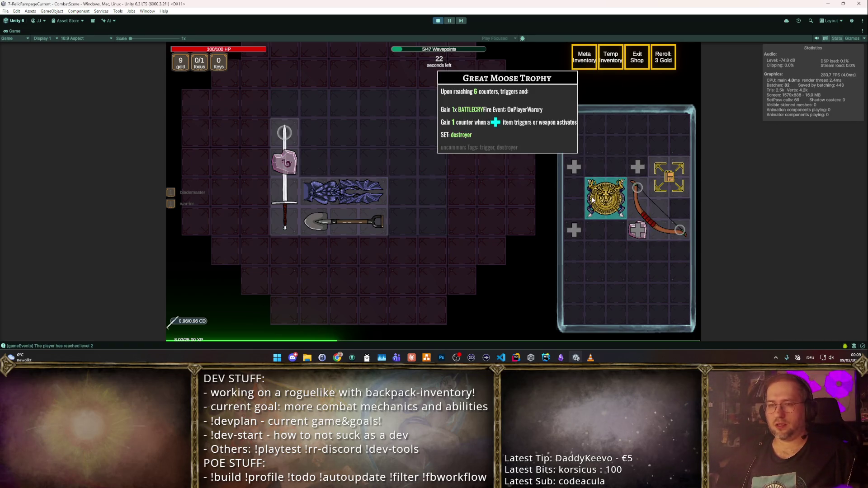
- Place the bow and a second longsword into the backpack between combat waves
drag(663, 207, 347, 133)
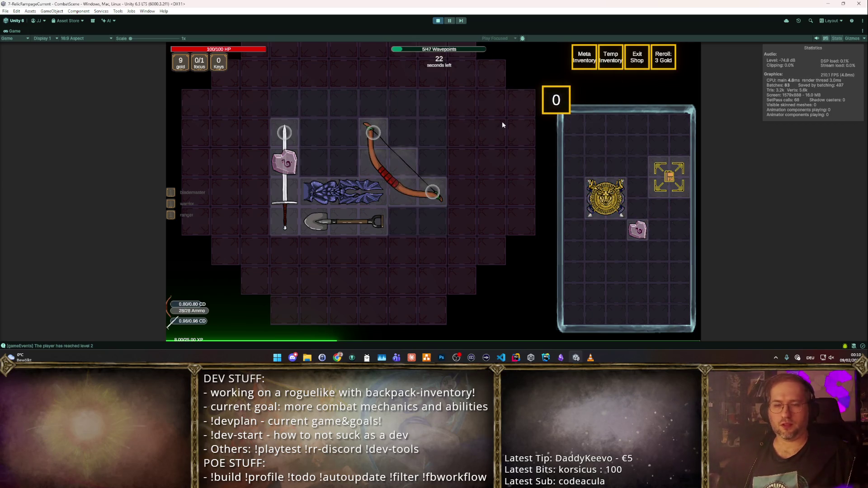
mouse_move(416, 167)
mouse_down()
mouse_move(408, 171)
mouse_move(421, 167)
mouse_up()
key(space)
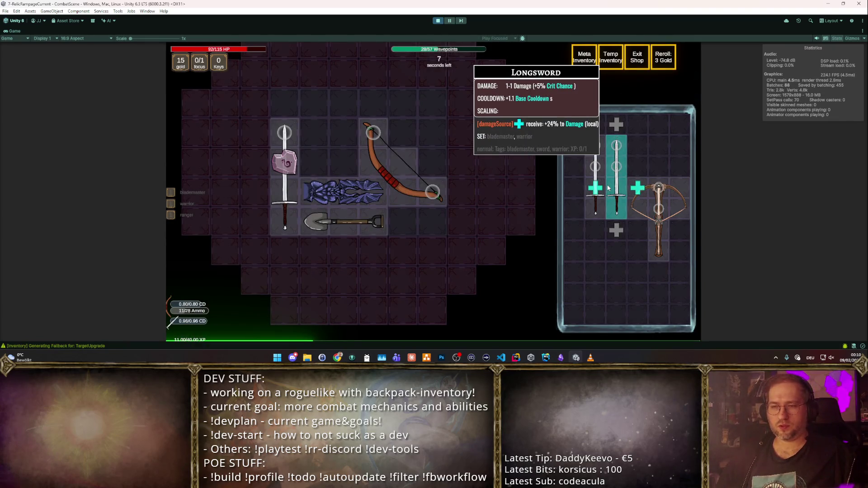
mouse_move(302, 107)
mouse_down()
mouse_move(430, 117)
mouse_move(365, 113)
mouse_up()
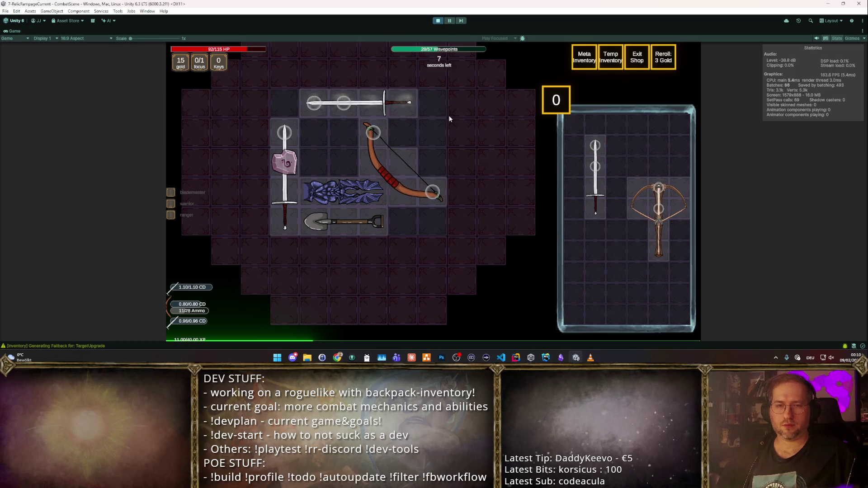
key(Tab)
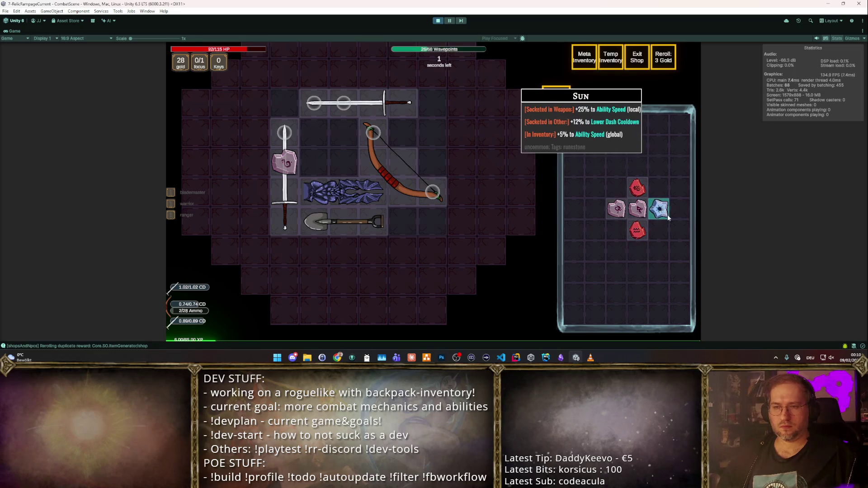
- Take the TokenExpand reward to expand a backpack grid tile, then fight the next wave
key(Escape)
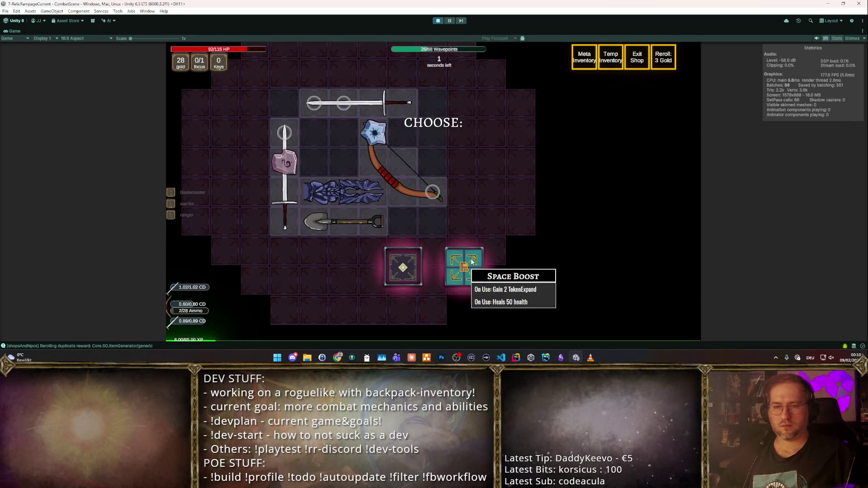
click(452, 263)
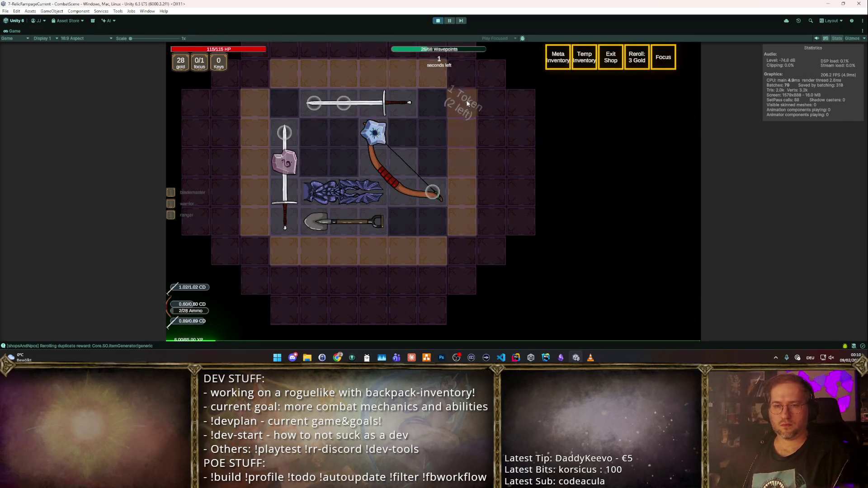
click(461, 124)
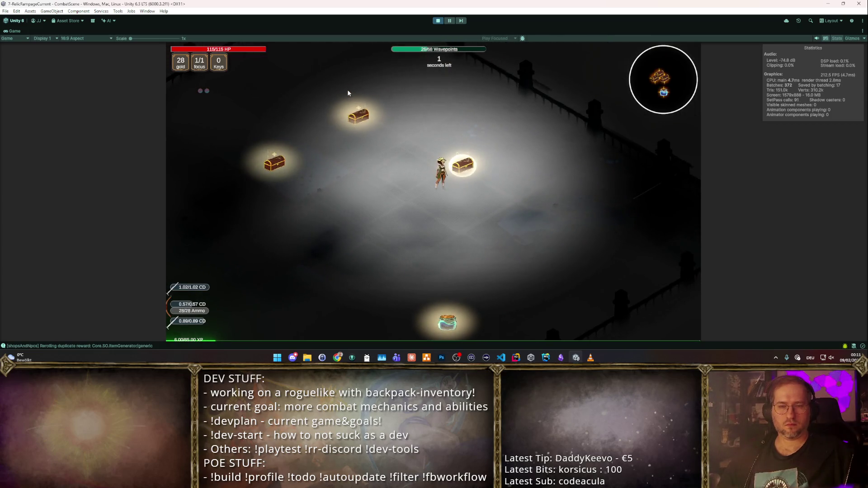
key(w)
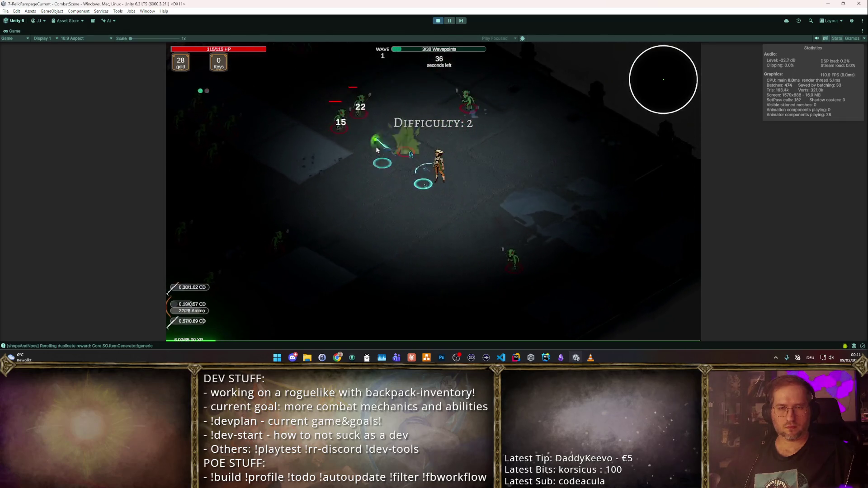
key(w)
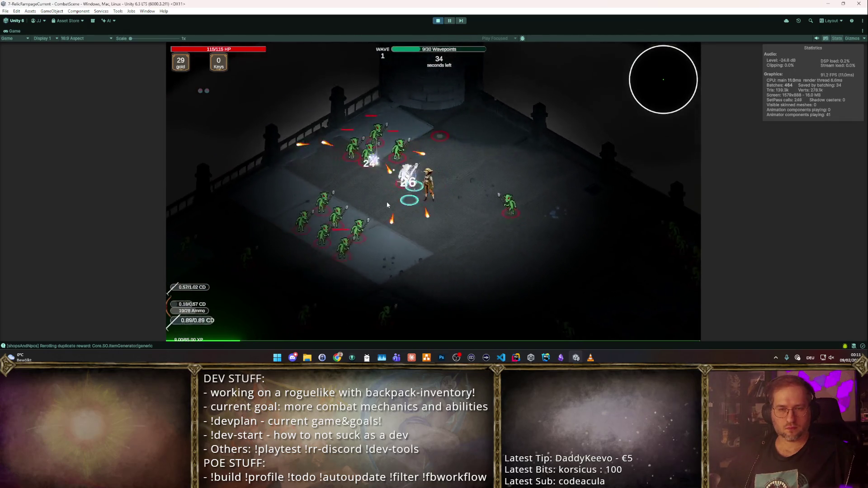
key(a)
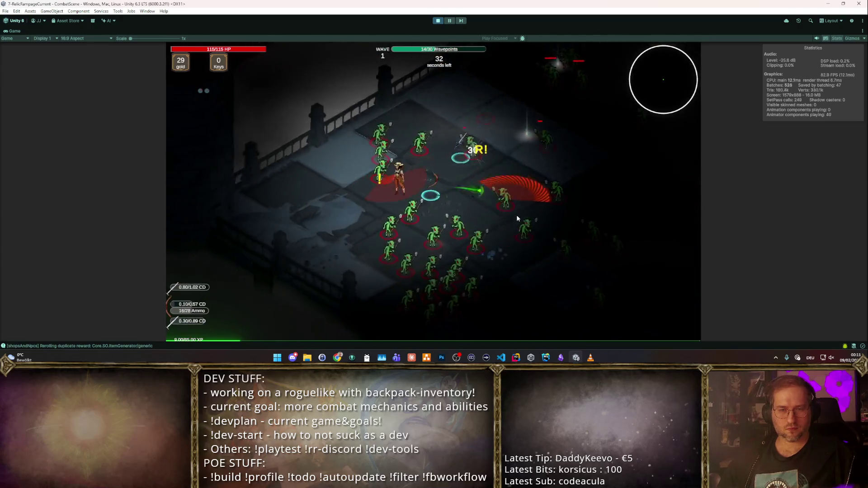
key(a)
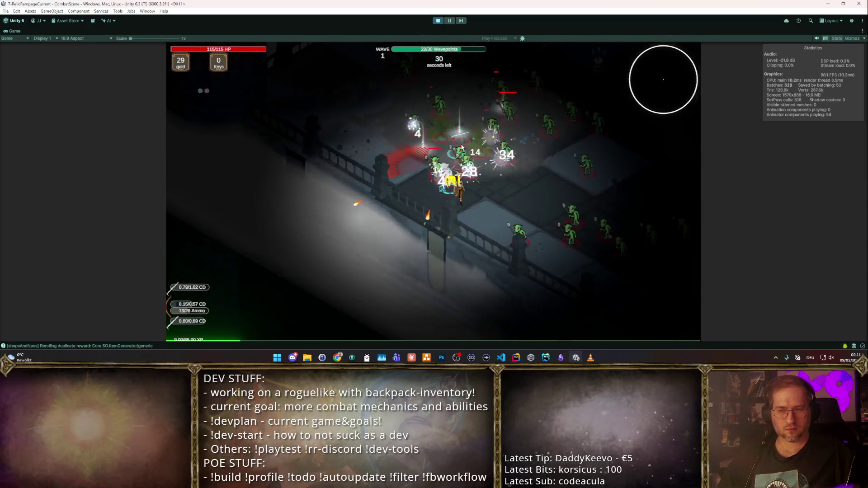